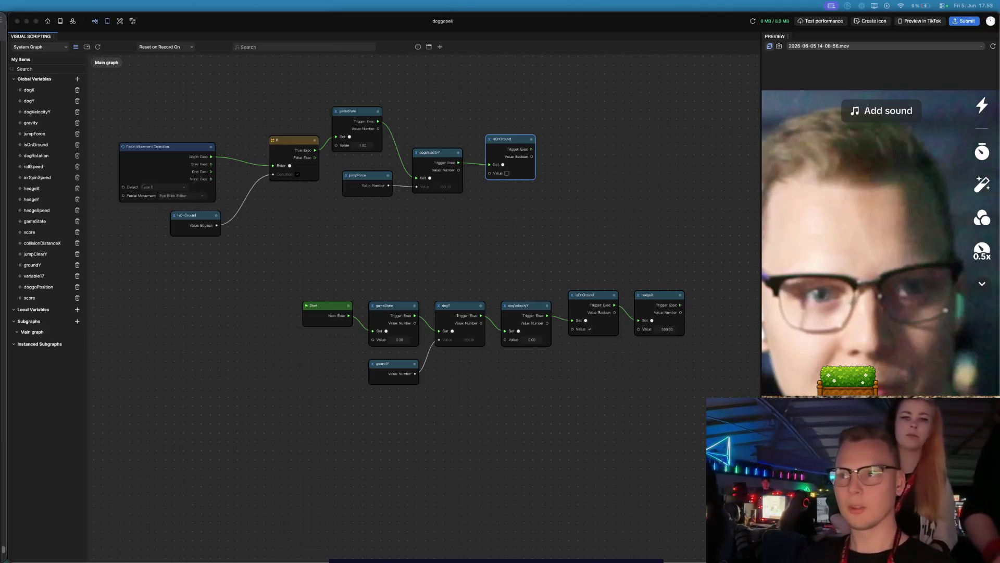
- In a new Brave tab, load the channel statistics page through the 'online' address suggestion
{"action": "left_click", "coordinate": [6, 45]}
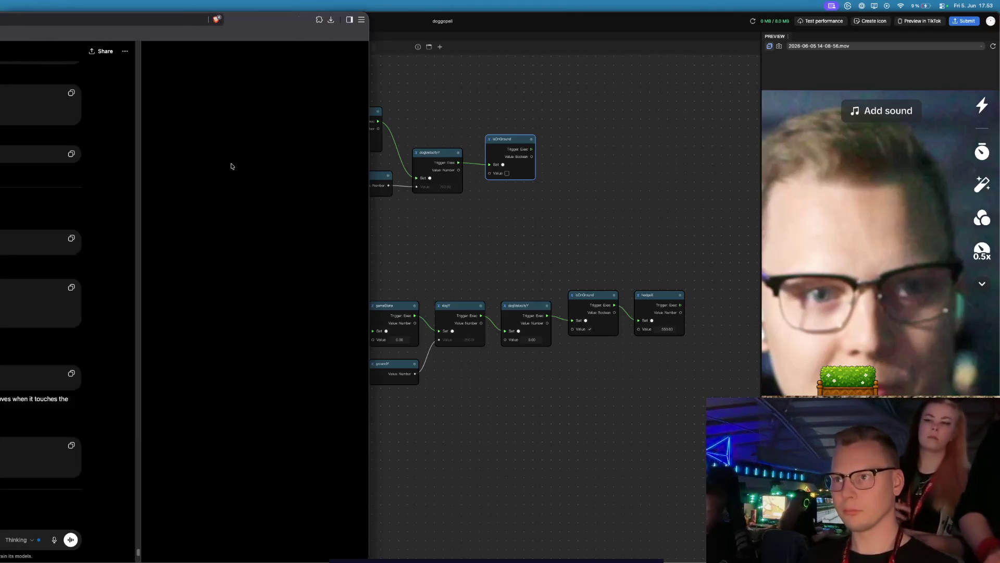
{"action": "key", "text": "super+t"}
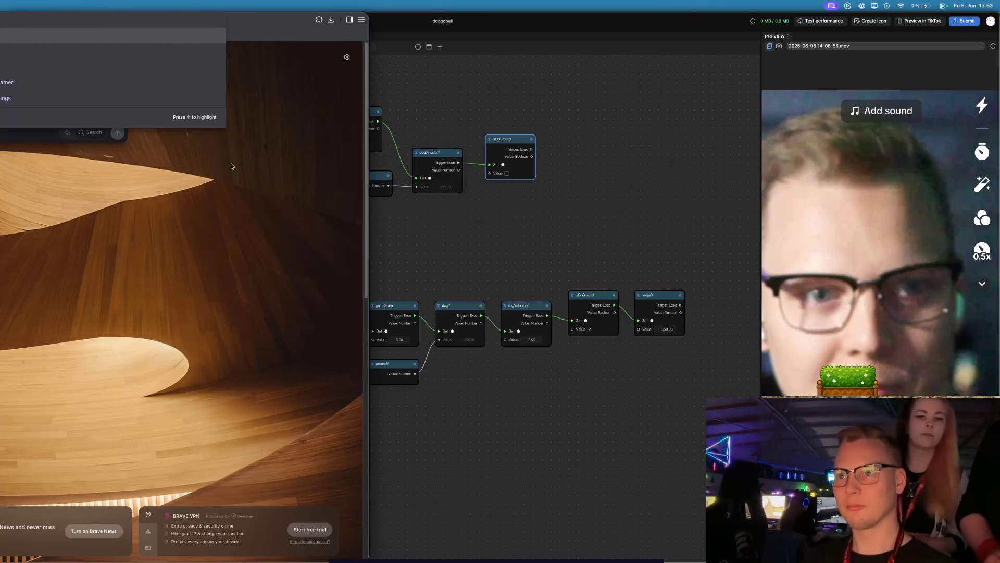
{"action": "type", "text": "online"}
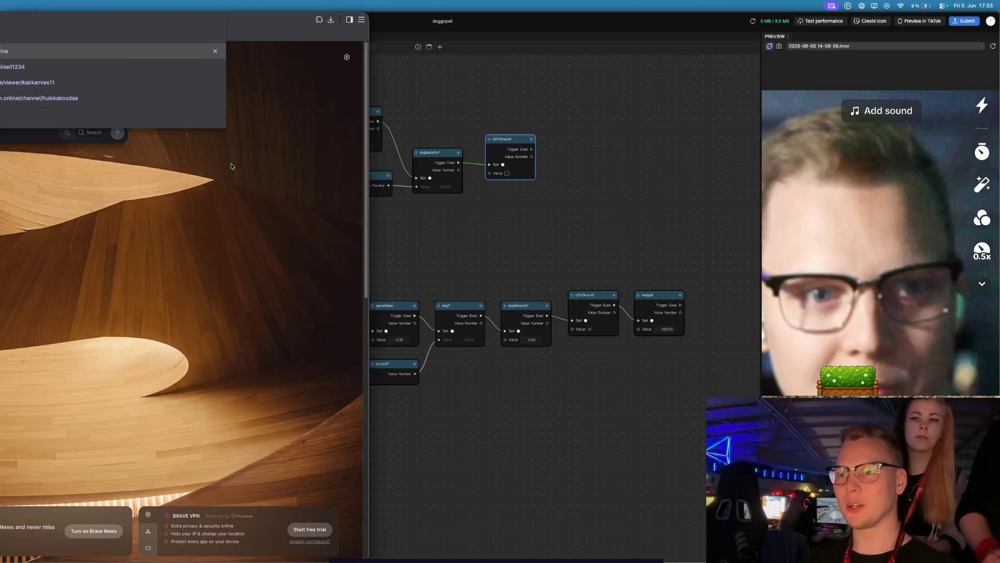
{"action": "key", "text": "Return"}
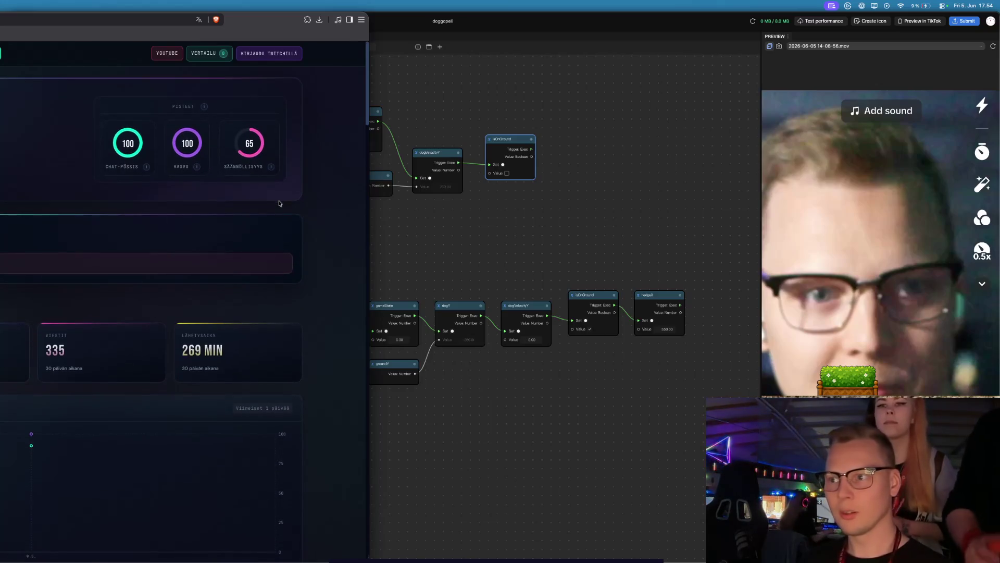
- Scroll the channel dashboard down to the category-fit chart and back, then bring up Raycast
{"action": "scroll", "coordinate": [279, 204], "scroll_direction": "down", "scroll_amount": 2}
{"action": "scroll", "coordinate": [279, 203], "scroll_direction": "down", "scroll_amount": 1}
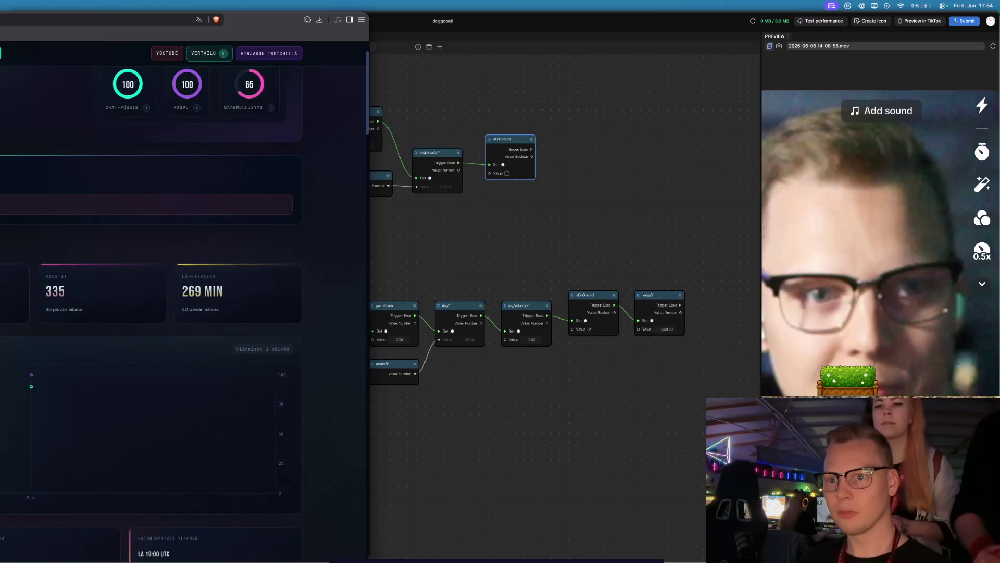
{"action": "scroll", "coordinate": [279, 204], "scroll_direction": "down", "scroll_amount": 1}
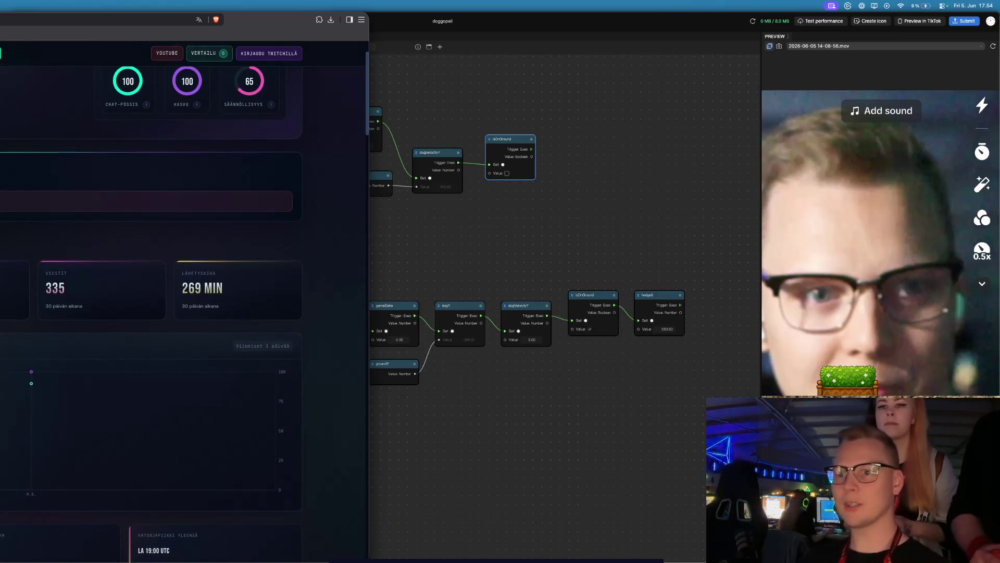
{"action": "scroll", "coordinate": [151, 311], "scroll_direction": "down", "scroll_amount": 10}
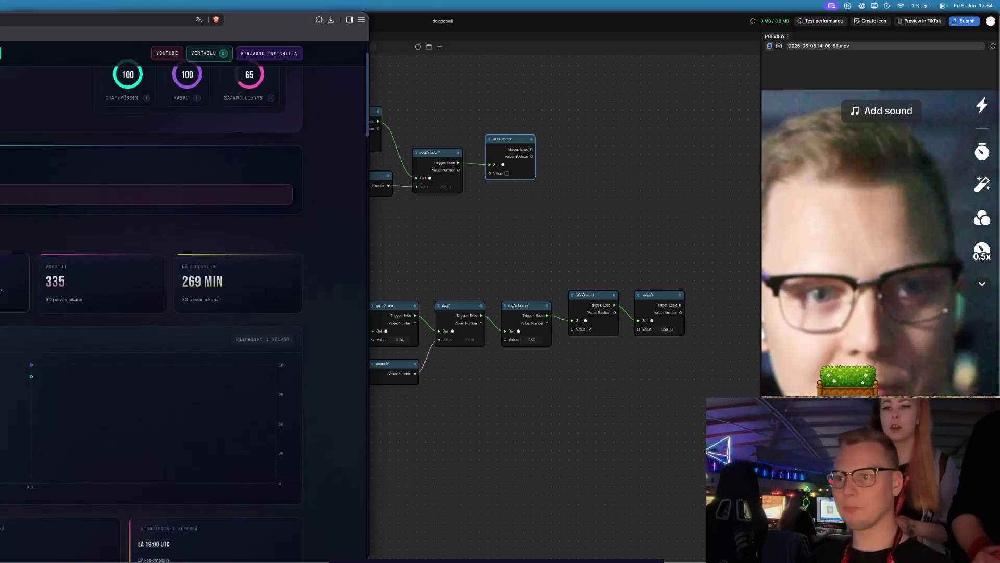
{"action": "scroll", "coordinate": [1, 291], "scroll_direction": "down", "scroll_amount": 6}
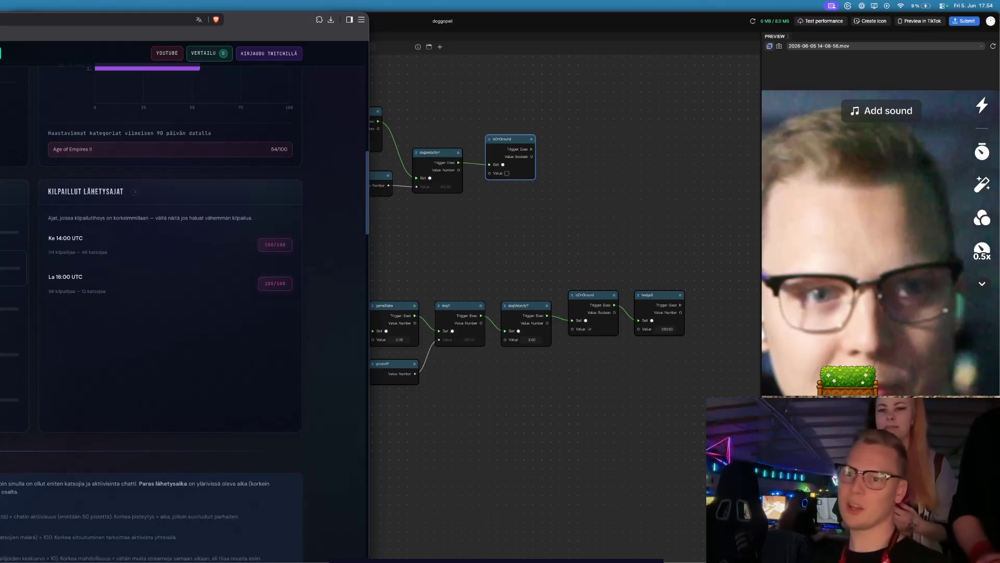
{"action": "scroll", "coordinate": [151, 313], "scroll_direction": "down", "scroll_amount": 15}
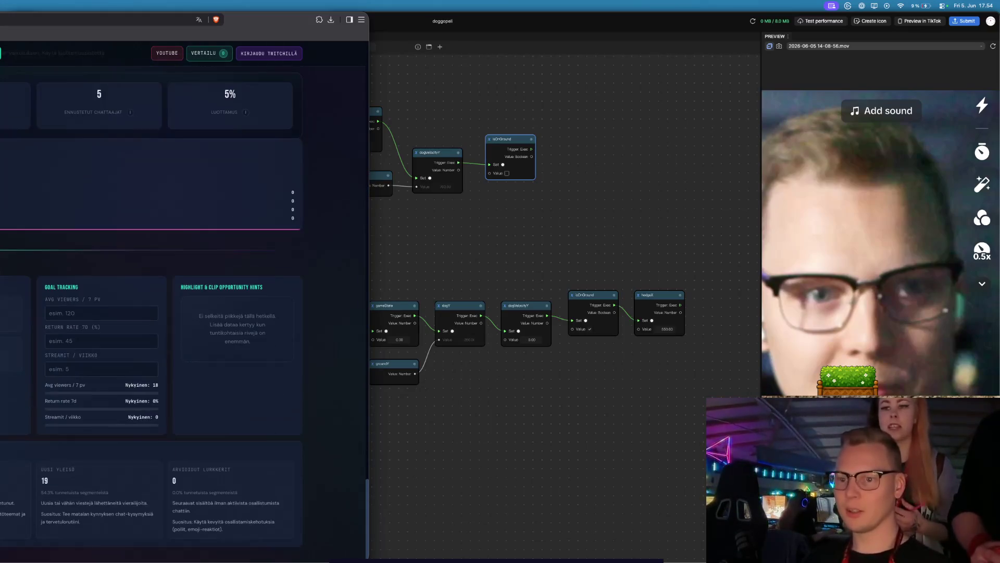
{"action": "scroll", "coordinate": [151, 292], "scroll_direction": "up", "scroll_amount": 15}
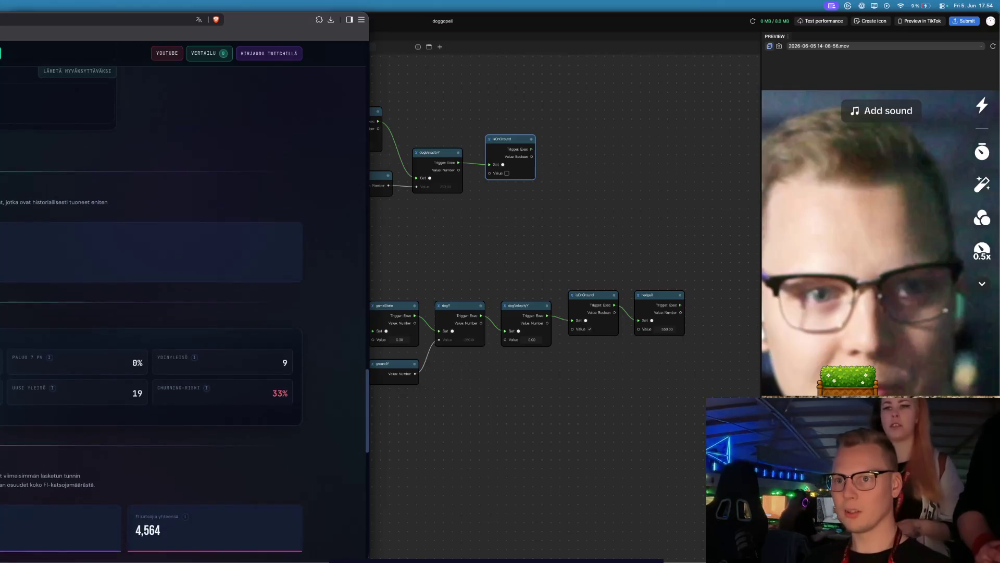
{"action": "scroll", "coordinate": [151, 292], "scroll_direction": "up", "scroll_amount": 10}
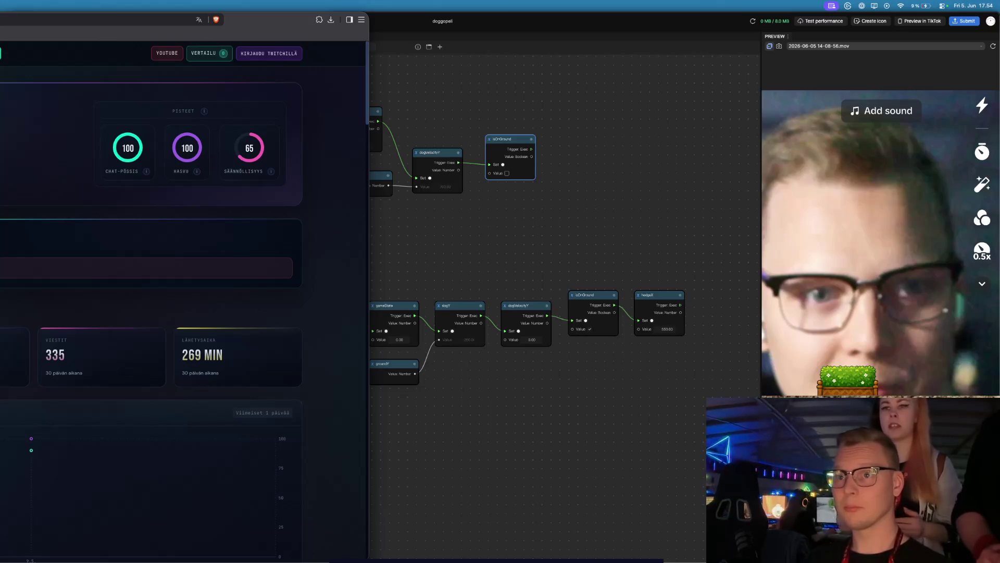
{"action": "scroll", "coordinate": [151, 292], "scroll_direction": "down", "scroll_amount": 6}
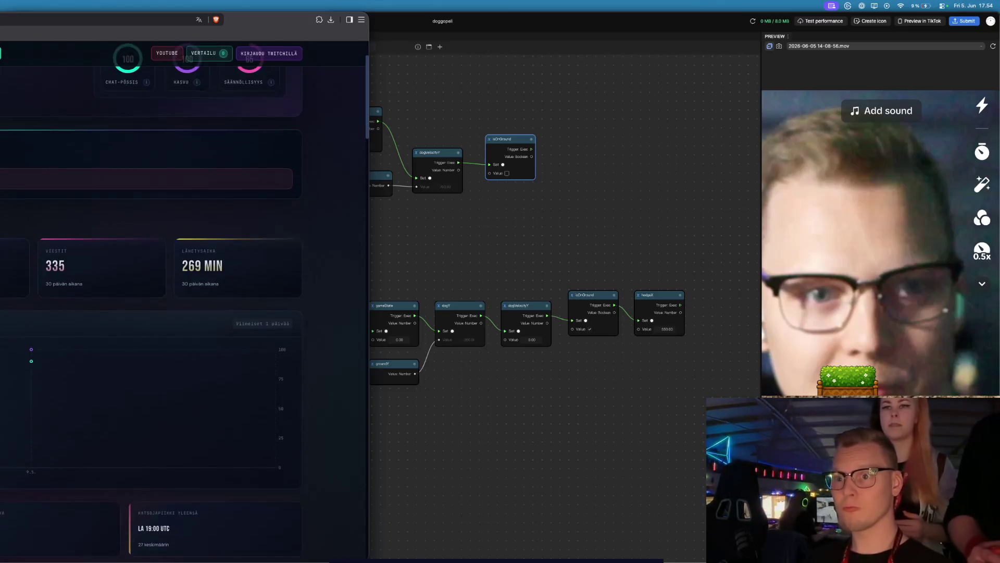
{"action": "scroll", "coordinate": [151, 291], "scroll_direction": "down", "scroll_amount": 5}
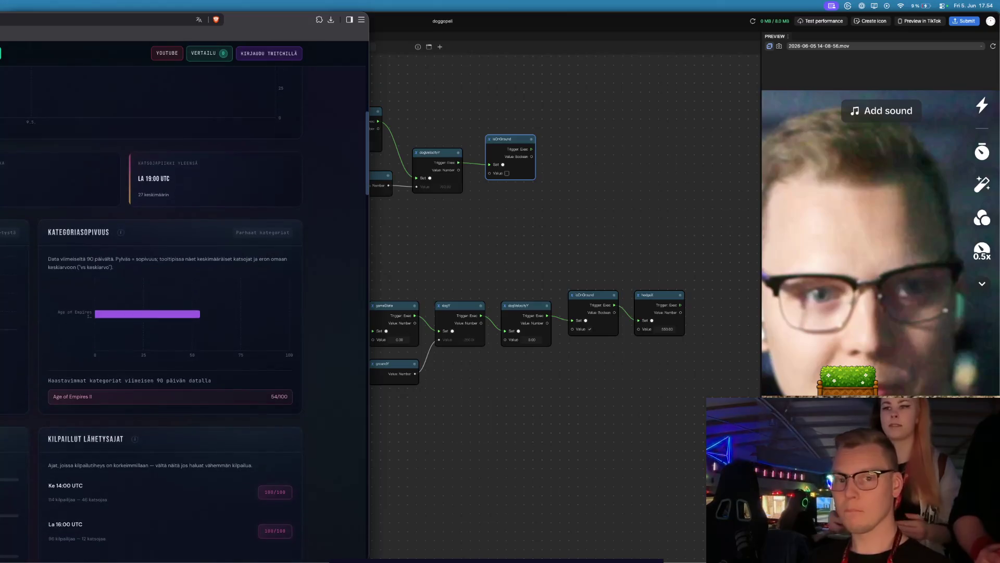
{"action": "key", "text": "alt+space"}
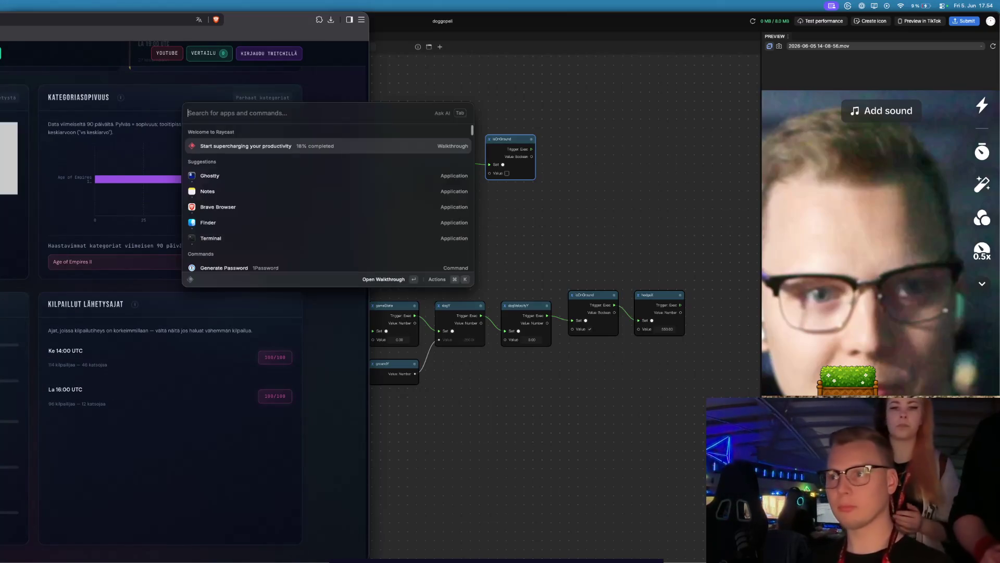
- Launch TablePlus, connect to UPCLOUD, open the kiukkudoggo database and enlarge the window
{"action": "key", "text": "Escape"}
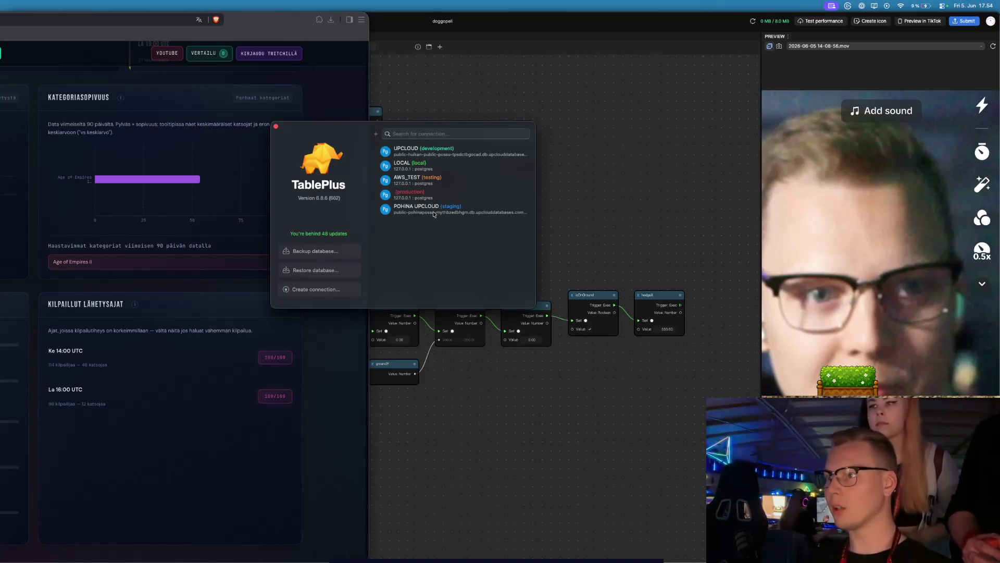
{"action": "double_click", "coordinate": [445, 152]}
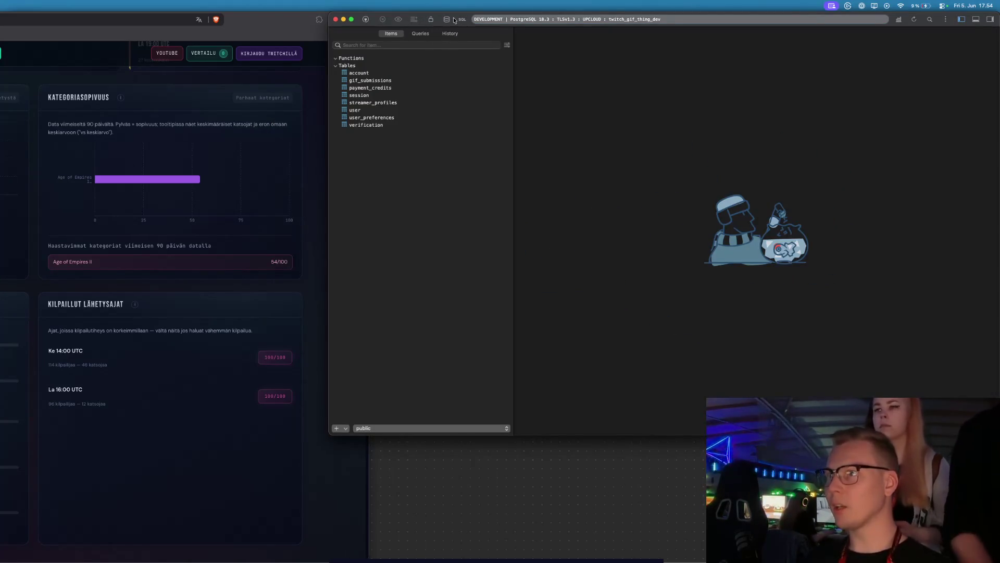
{"action": "left_click", "coordinate": [448, 20]}
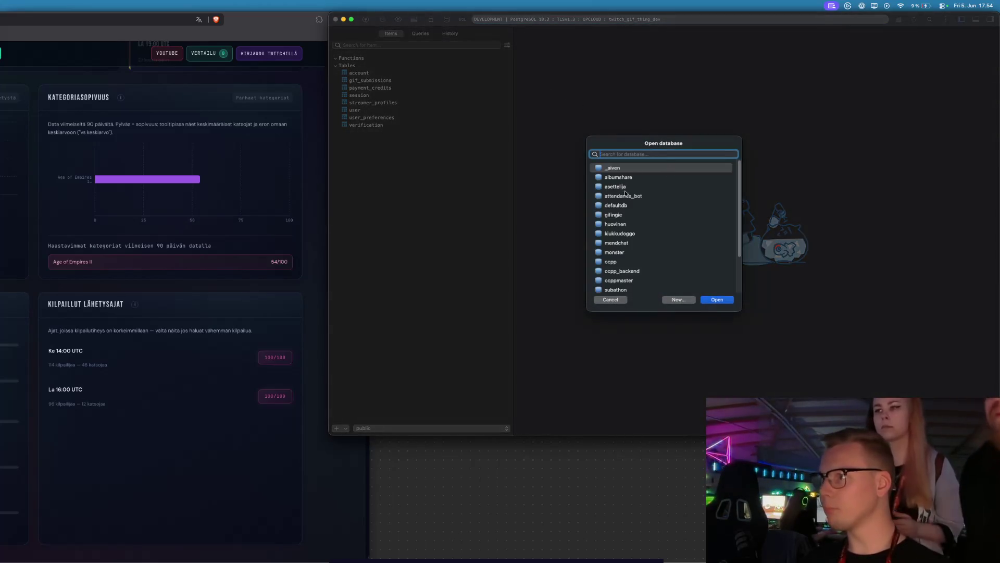
{"action": "left_click", "coordinate": [630, 234]}
{"action": "double_click", "coordinate": [630, 235]}
{"action": "left_click_drag", "start_coordinate": [424, 21], "coordinate": [110, 66]}
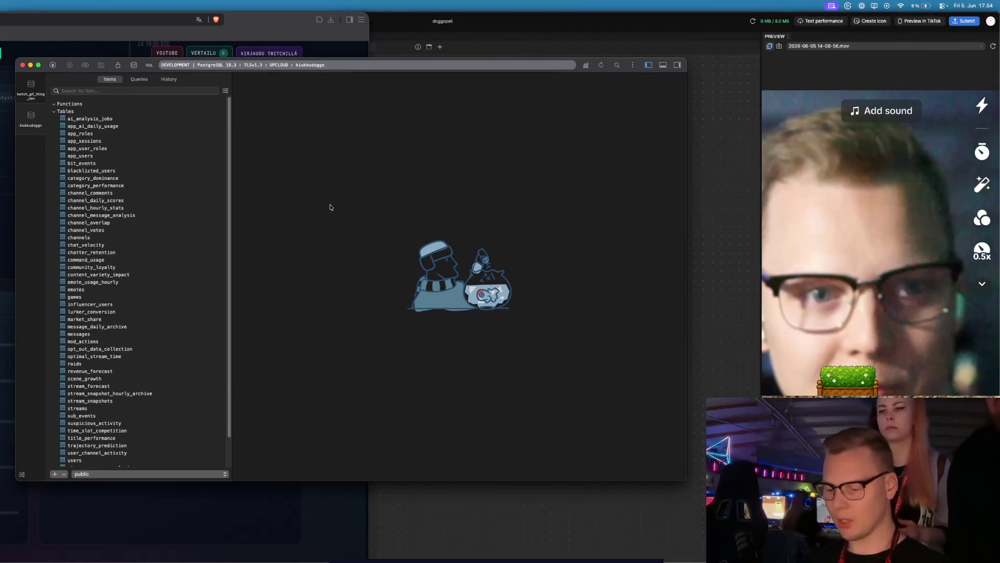
- Open the messages table through the table quick search
{"action": "key", "text": "super+p"}
{"action": "type", "text": "messages"}
{"action": "key", "text": "Return"}
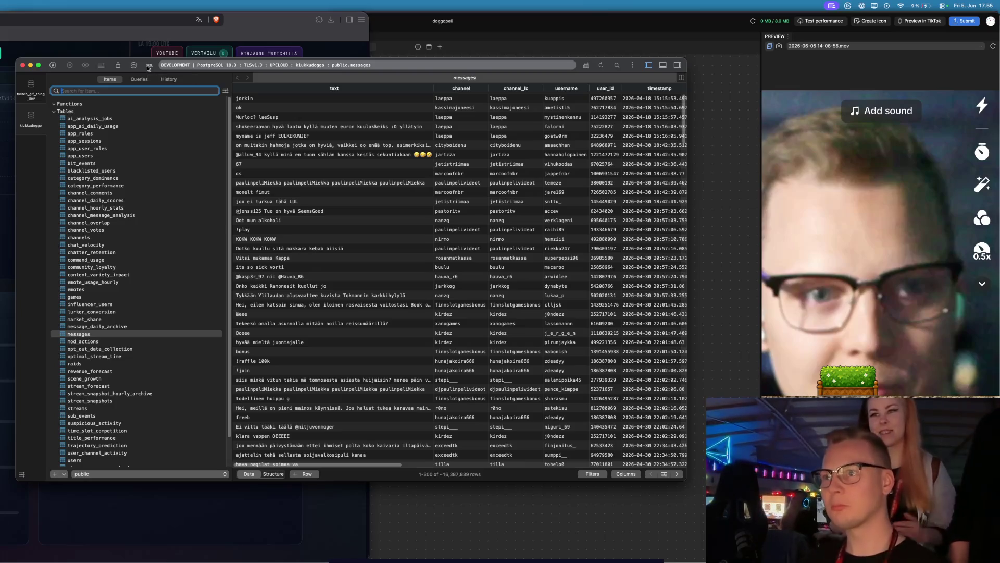
- Run SELECT COUNT(*) FROM messages, getting 16941648 rows, then return to the browser
{"action": "left_click", "coordinate": [148, 65]}
{"action": "key", "text": "super+Return"}
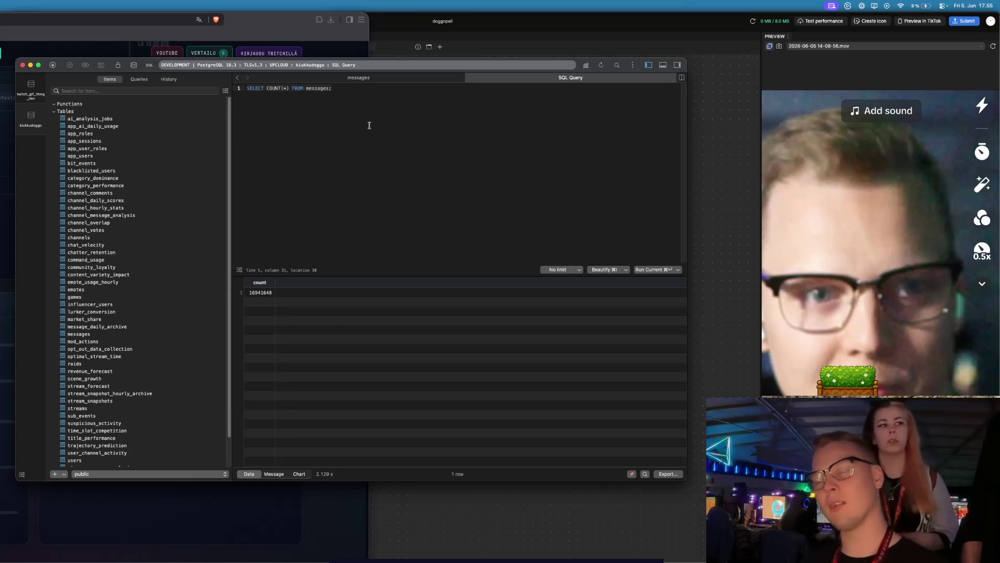
{"action": "left_click", "coordinate": [8, 157]}
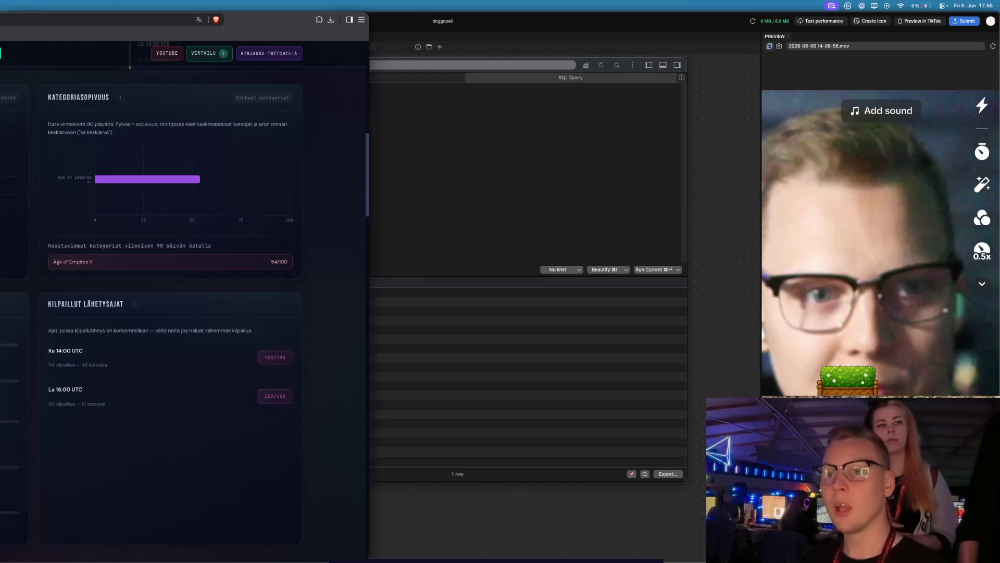
- Change the address path from /channel/ to /viewer/ to load the same user's viewer profile
{"action": "key", "text": "super+l"}
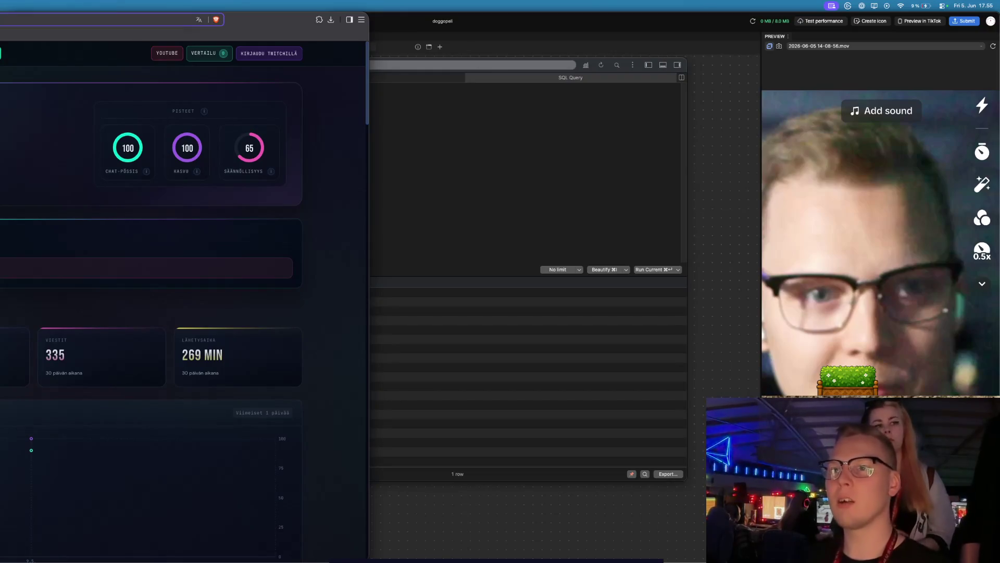
{"action": "type", "text": "twitch"}
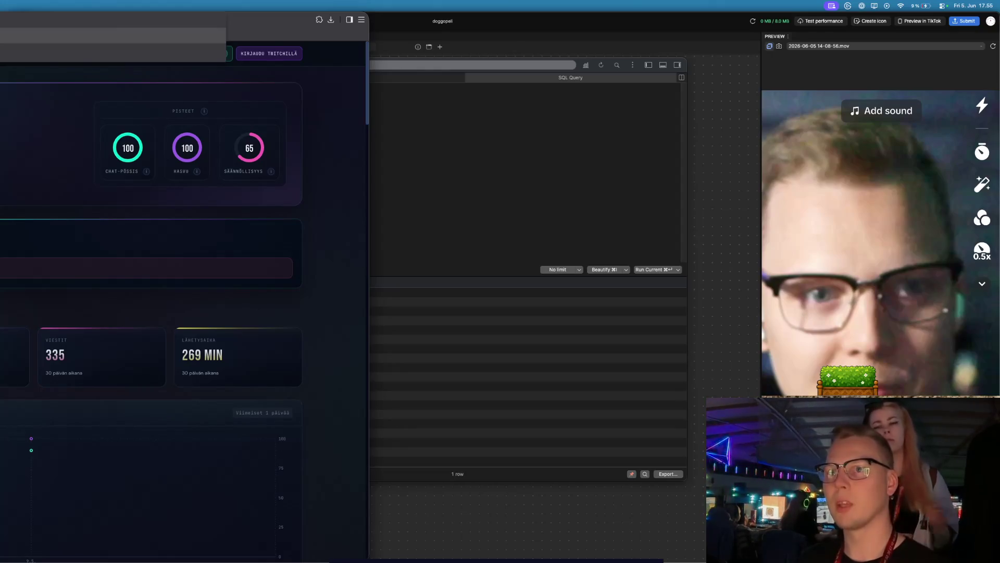
{"action": "left_click_drag", "start_coordinate": [26, 29], "coordinate": [459, 28]}
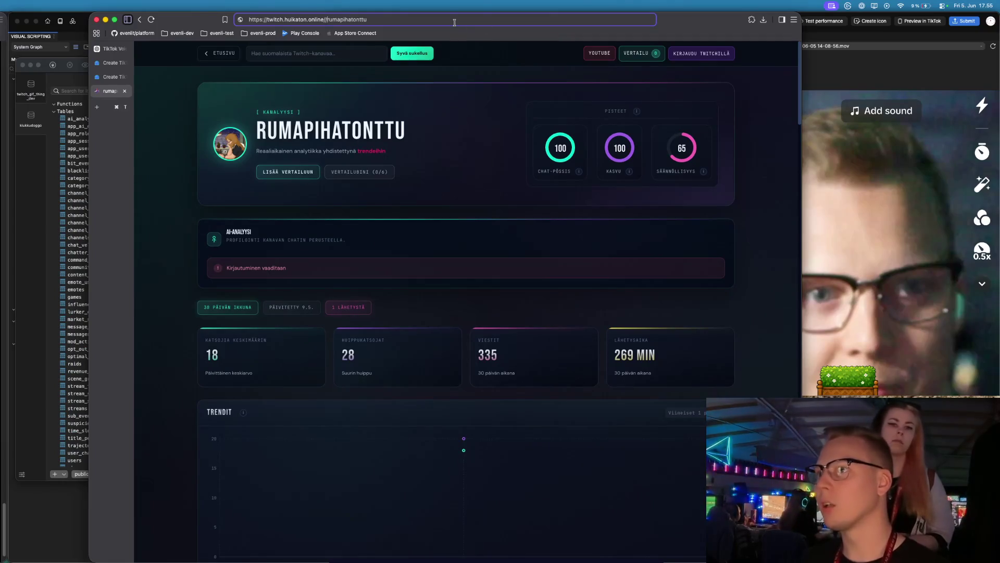
{"action": "type", "text": "viwe"}
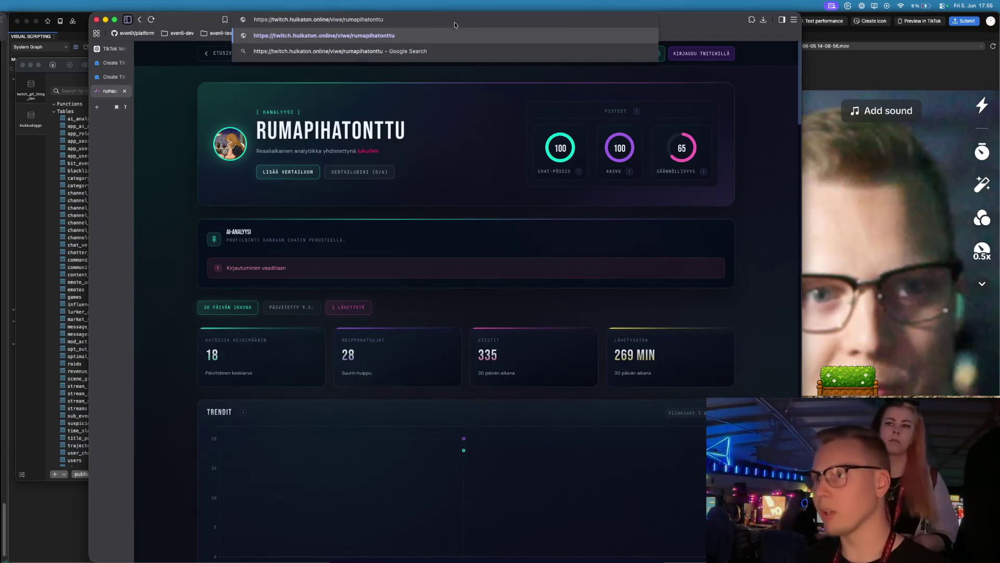
{"action": "key", "text": "BackSpace"}
{"action": "key", "text": "BackSpace"}
{"action": "type", "text": "ever"}
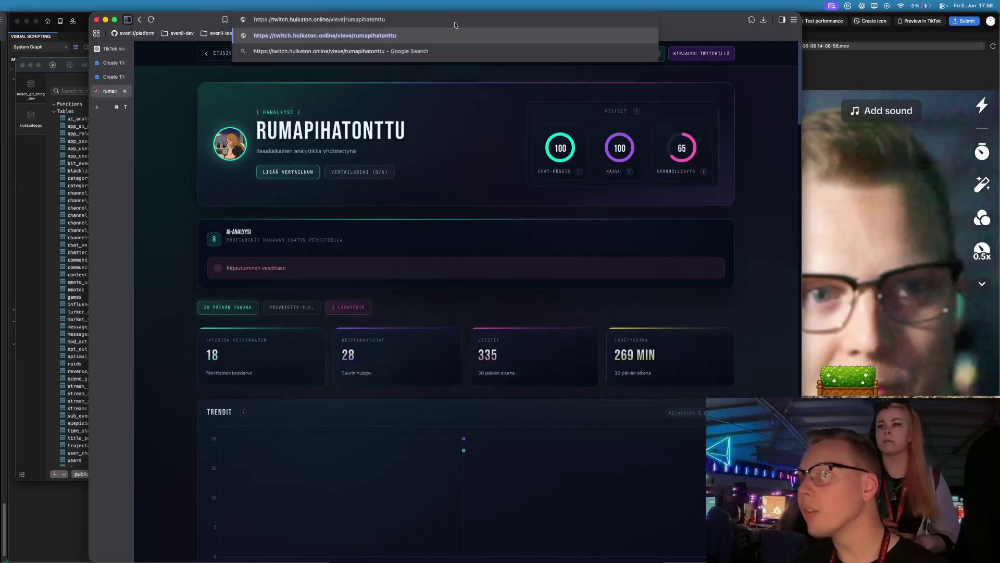
{"action": "key", "text": "BackSpace"}
{"action": "key", "text": "BackSpace"}
{"action": "key", "text": "BackSpace"}
{"action": "type", "text": "wer"}
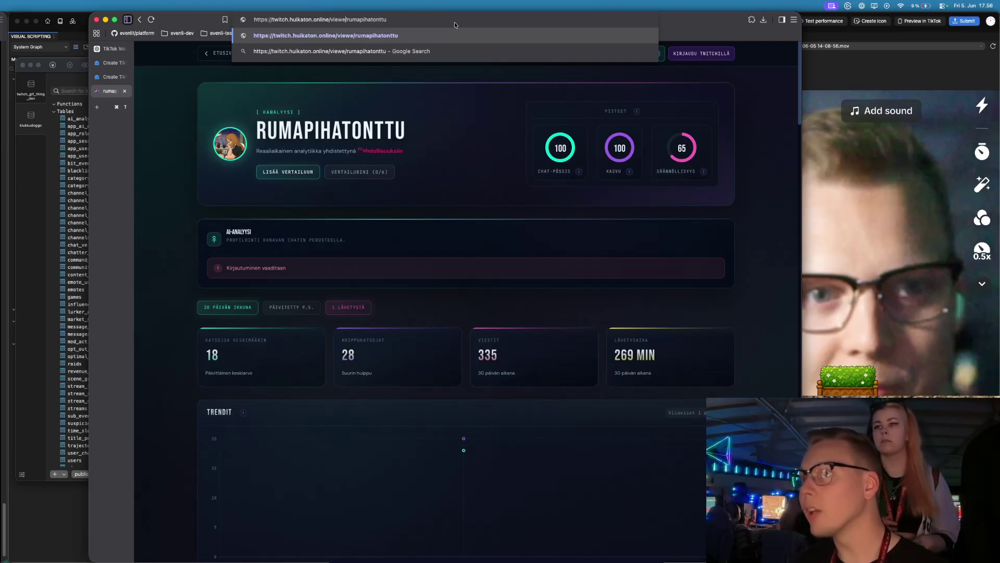
{"action": "key", "text": "Return"}
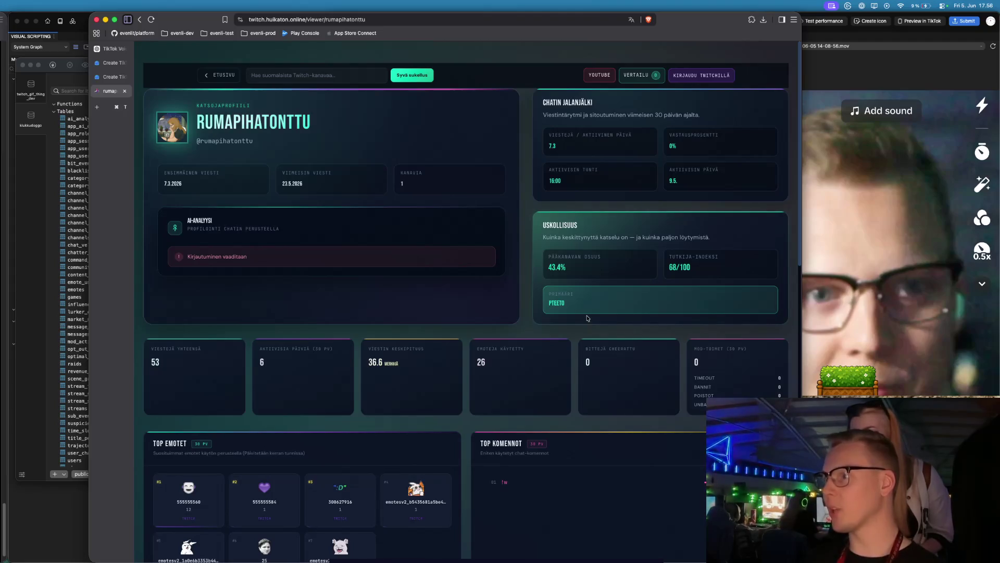
{"action": "left_click_drag", "start_coordinate": [581, 273], "coordinate": [540, 270]}
{"action": "left_click", "coordinate": [582, 297]}
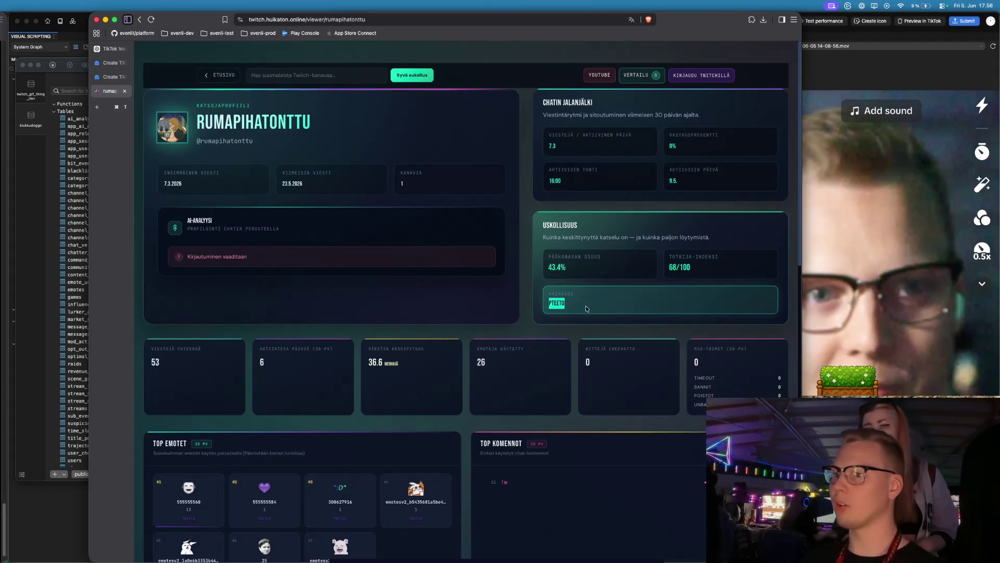
{"action": "left_click", "coordinate": [556, 303]}
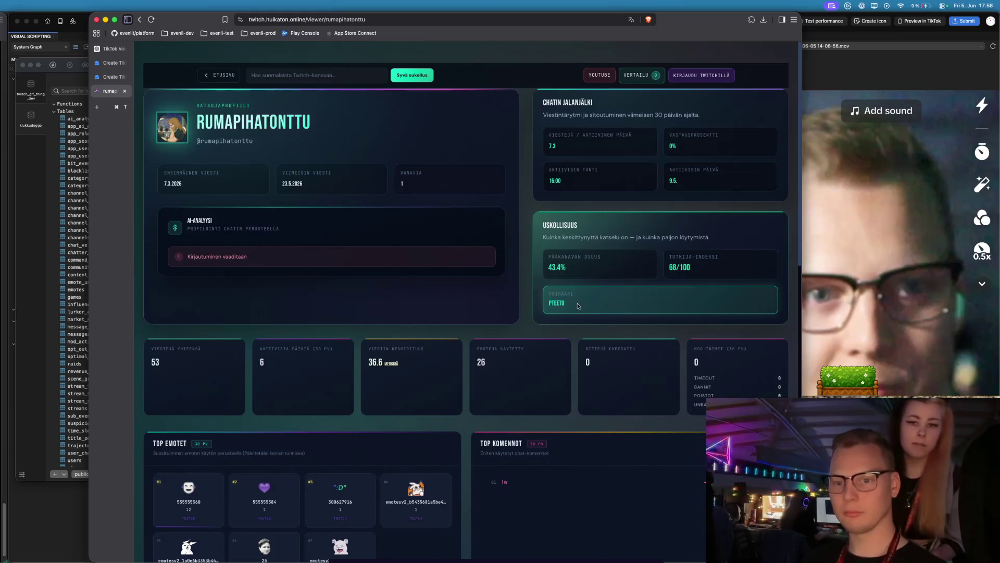
{"action": "scroll", "coordinate": [578, 306], "scroll_direction": "down", "scroll_amount": 1}
{"action": "scroll", "coordinate": [577, 306], "scroll_direction": "down", "scroll_amount": 5}
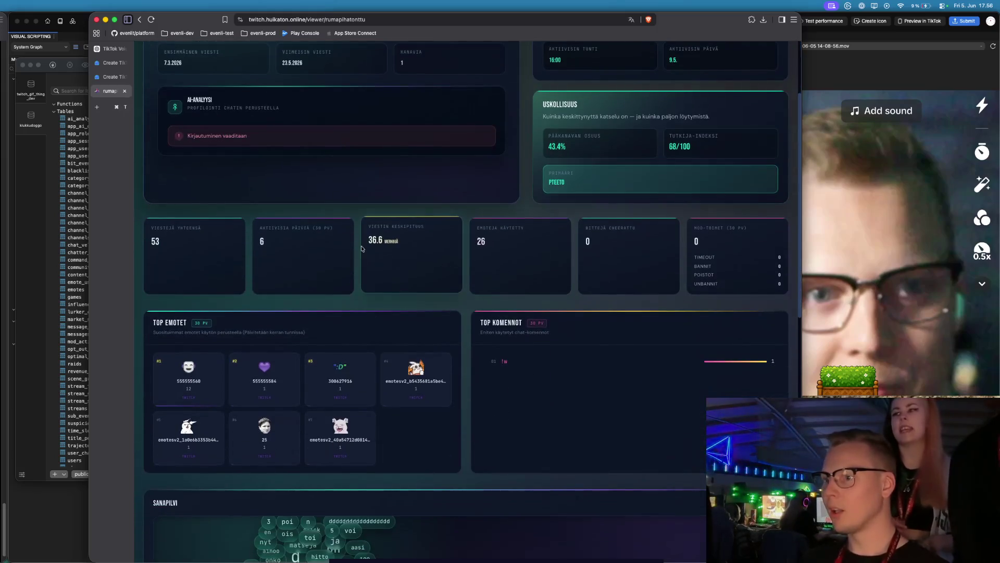
{"action": "scroll", "coordinate": [362, 248], "scroll_direction": "down", "scroll_amount": 2}
{"action": "scroll", "coordinate": [362, 248], "scroll_direction": "down", "scroll_amount": 1}
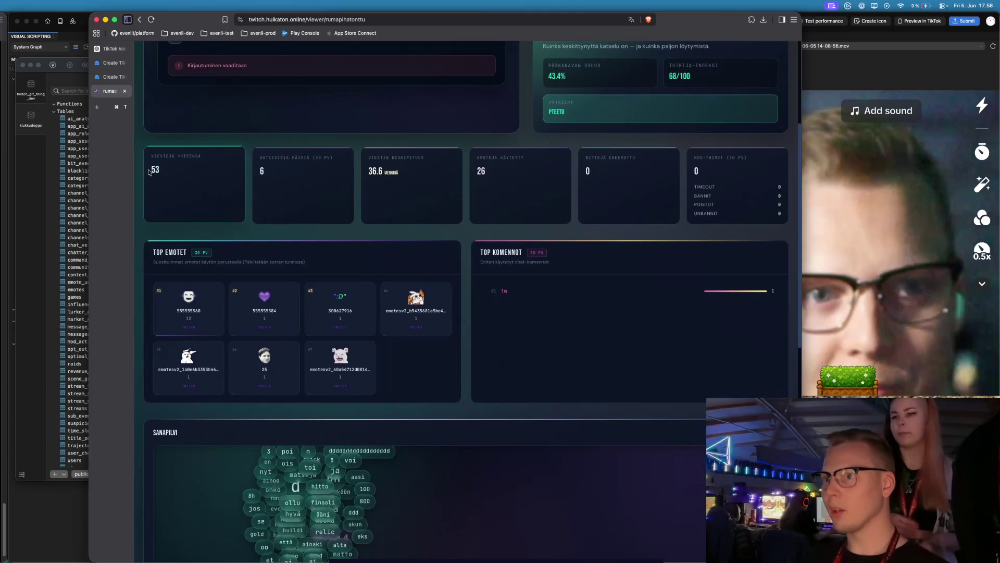
{"action": "scroll", "coordinate": [236, 194], "scroll_direction": "down", "scroll_amount": 1}
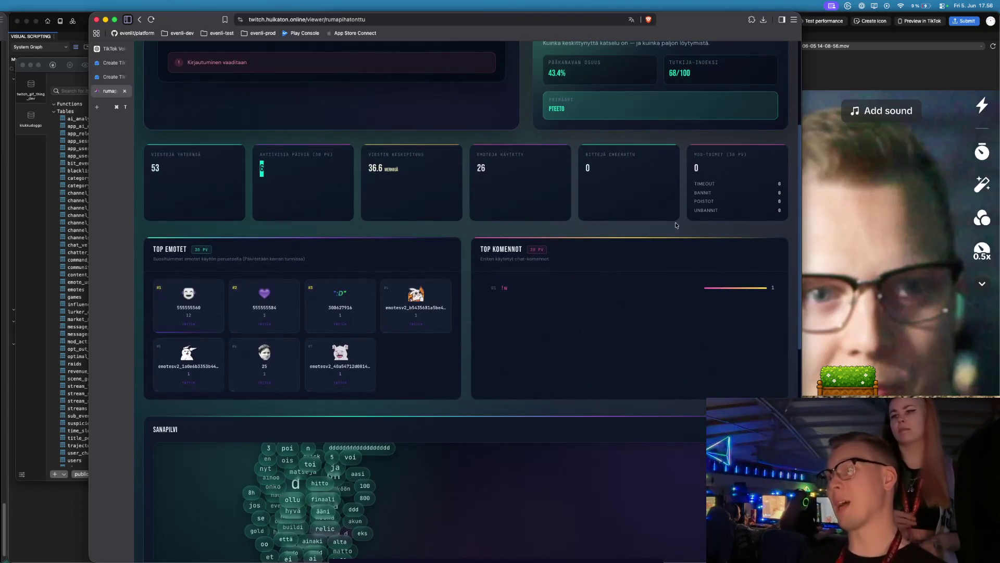
{"action": "scroll", "coordinate": [679, 225], "scroll_direction": "down", "scroll_amount": 5}
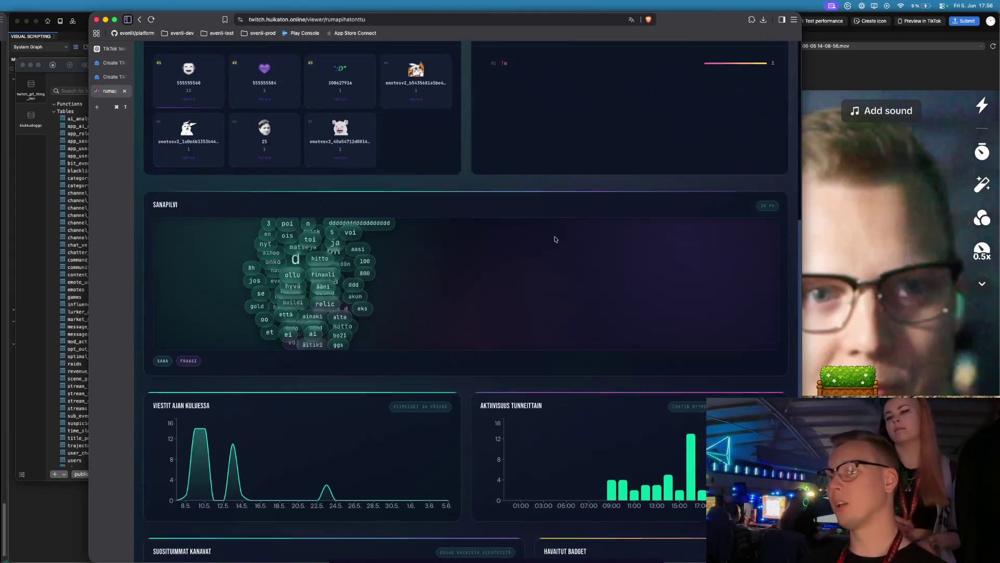
{"action": "scroll", "coordinate": [467, 239], "scroll_direction": "down", "scroll_amount": 2}
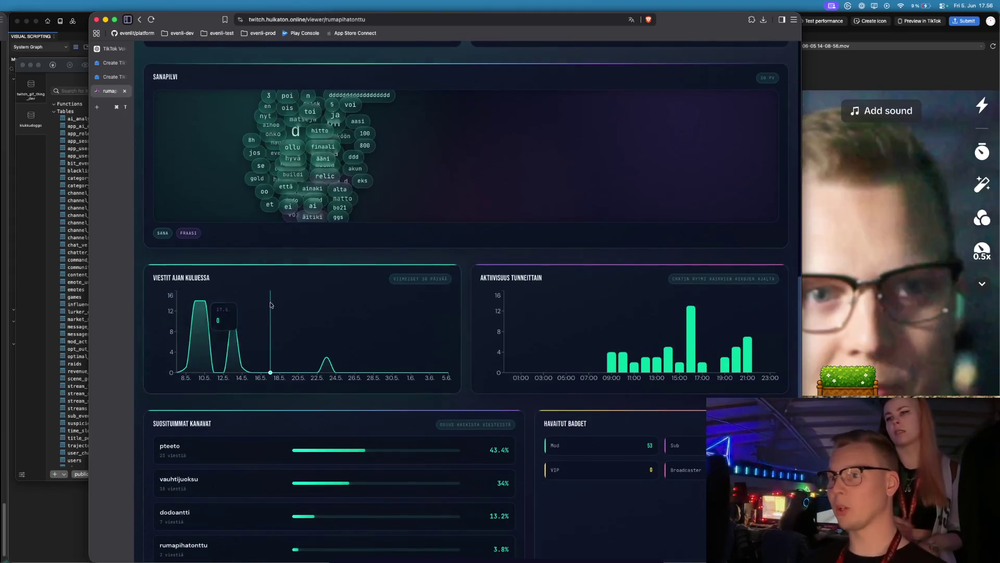
{"action": "scroll", "coordinate": [425, 336], "scroll_direction": "down", "scroll_amount": 3}
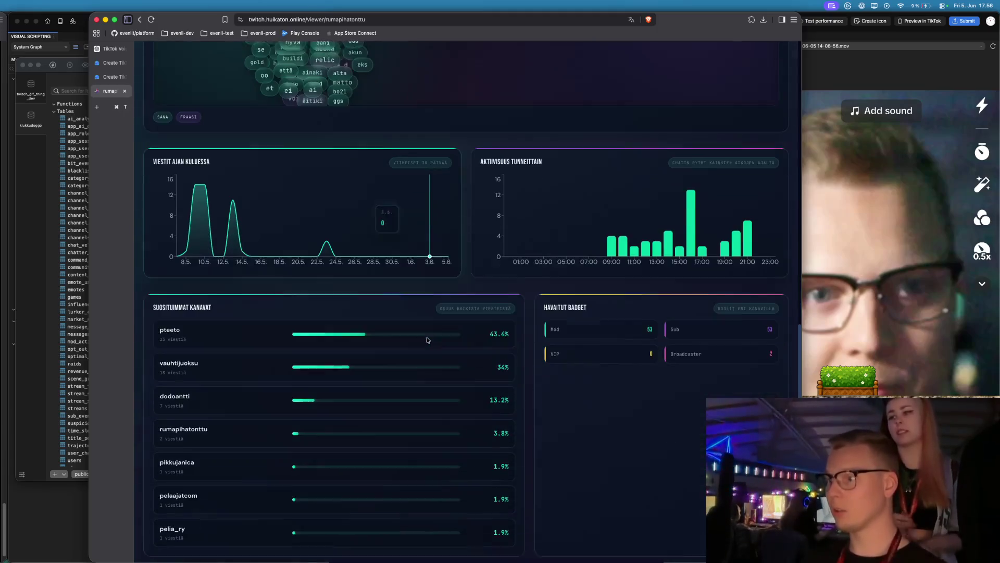
{"action": "scroll", "coordinate": [377, 327], "scroll_direction": "up", "scroll_amount": 10}
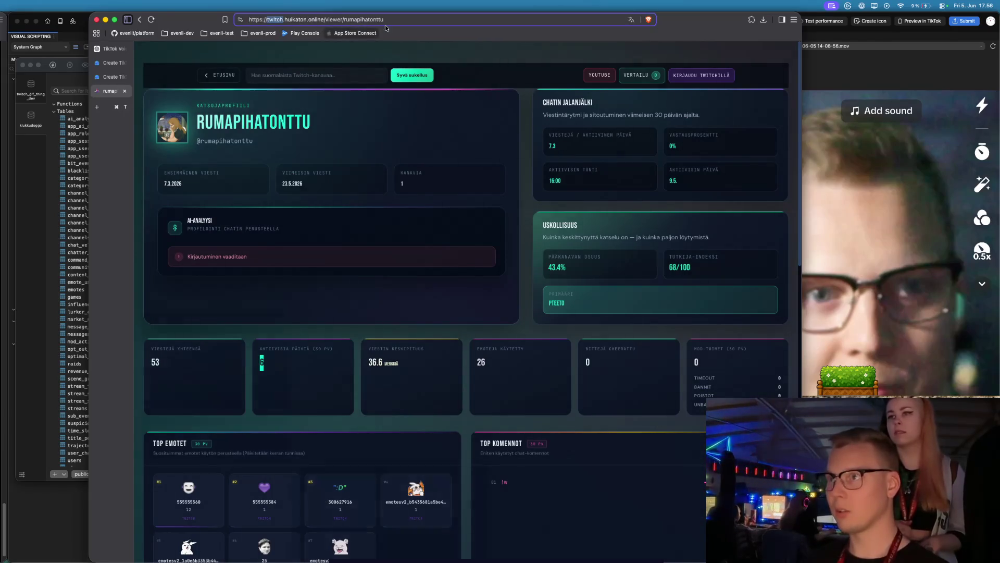
- Replace the username in the /viewer/ path with another chatter's name and load that profile
{"action": "key", "text": "alt+BackSpace"}
{"action": "type", "text": "riinatti"}
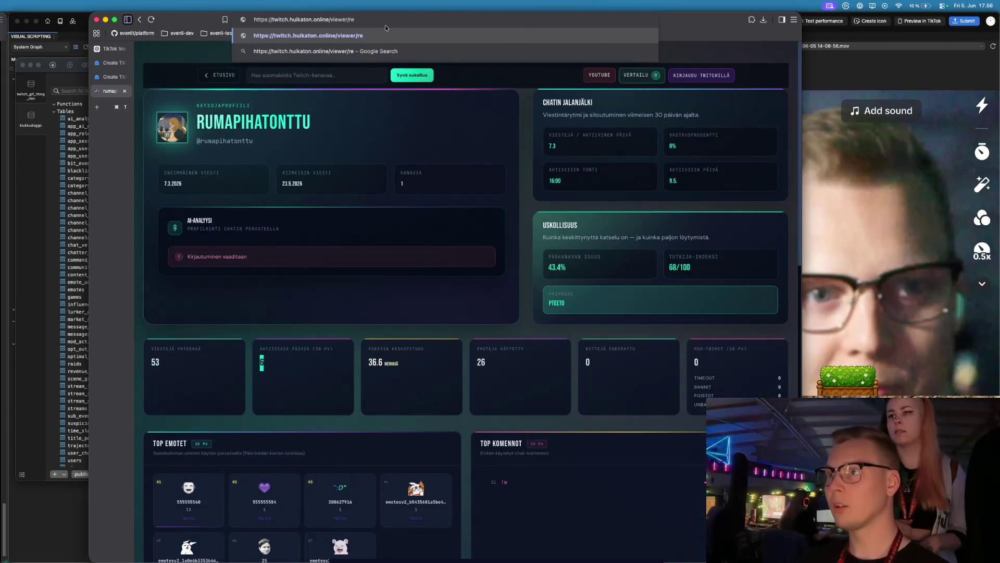
{"action": "key", "text": "Return"}
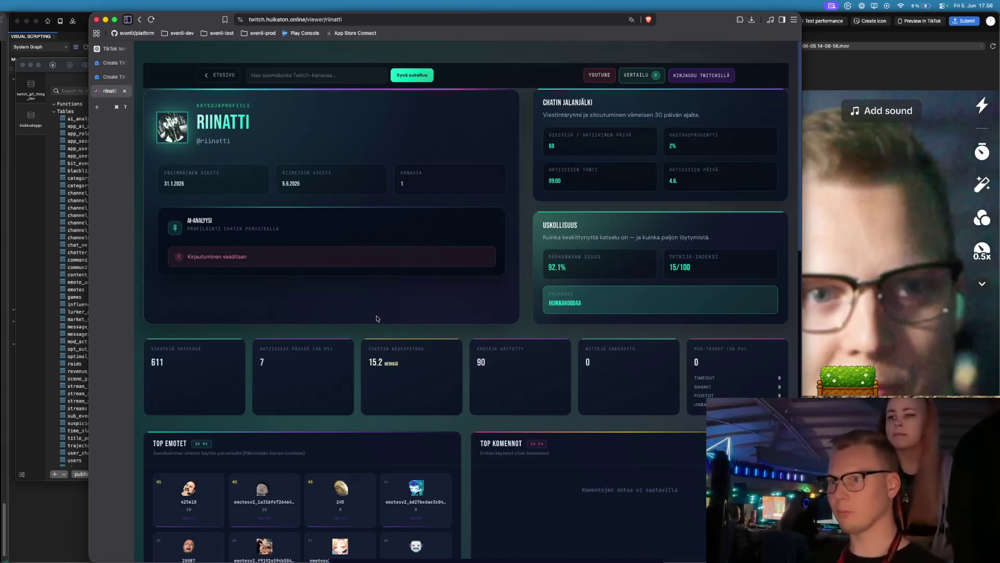
{"action": "scroll", "coordinate": [377, 319], "scroll_direction": "down", "scroll_amount": 5}
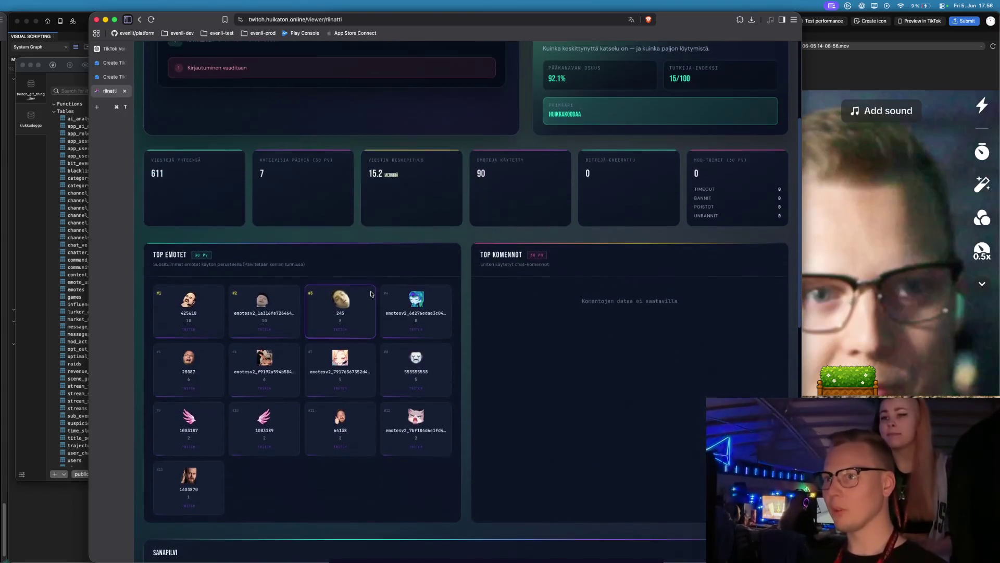
{"action": "scroll", "coordinate": [371, 291], "scroll_direction": "up", "scroll_amount": 5}
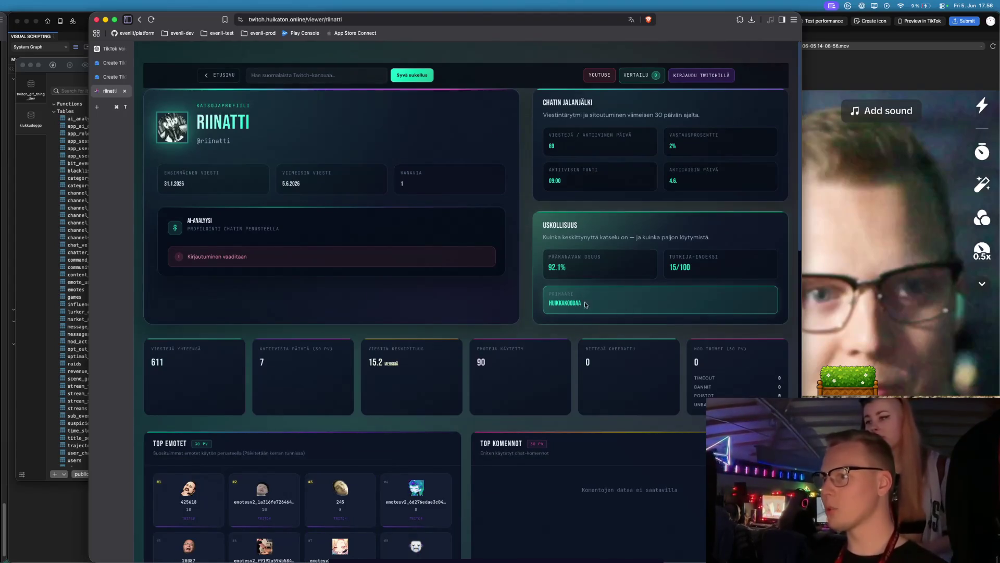
- Highlight the 92.1% main channel share and primary channel name, then scroll the profile
{"action": "double_click", "coordinate": [573, 273]}
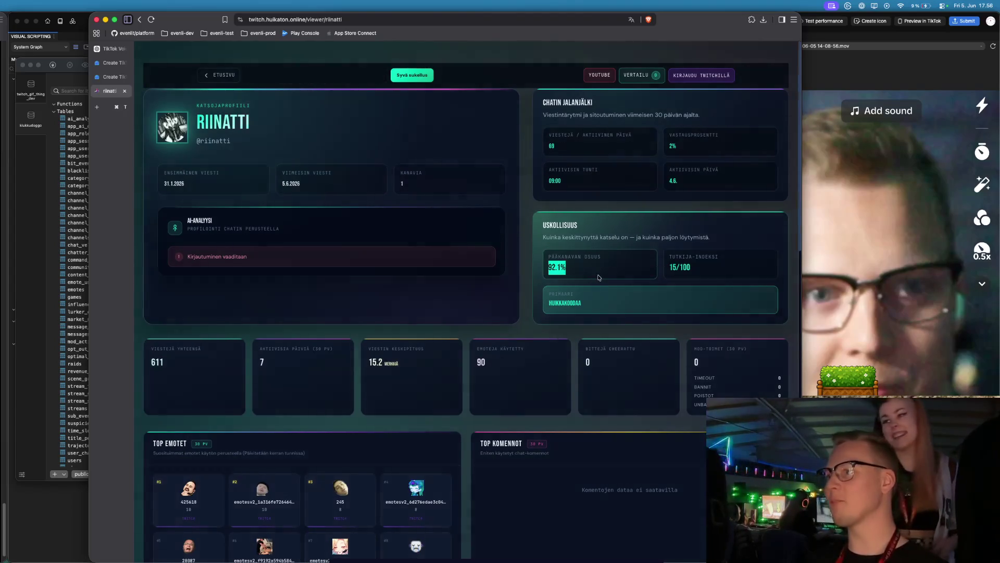
{"action": "double_click", "coordinate": [599, 302]}
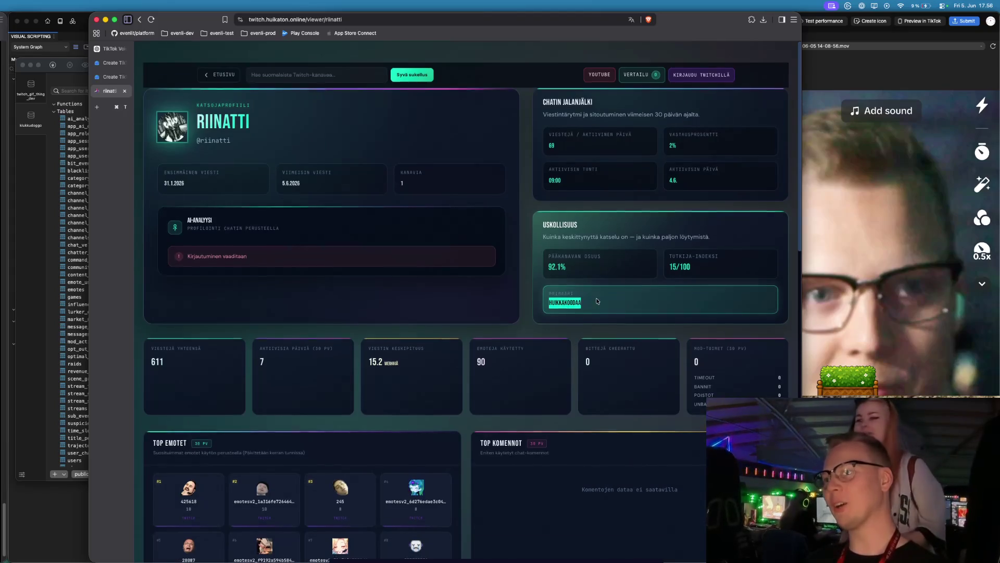
{"action": "scroll", "coordinate": [597, 300], "scroll_direction": "down", "scroll_amount": 4}
{"action": "scroll", "coordinate": [597, 301], "scroll_direction": "down", "scroll_amount": 15}
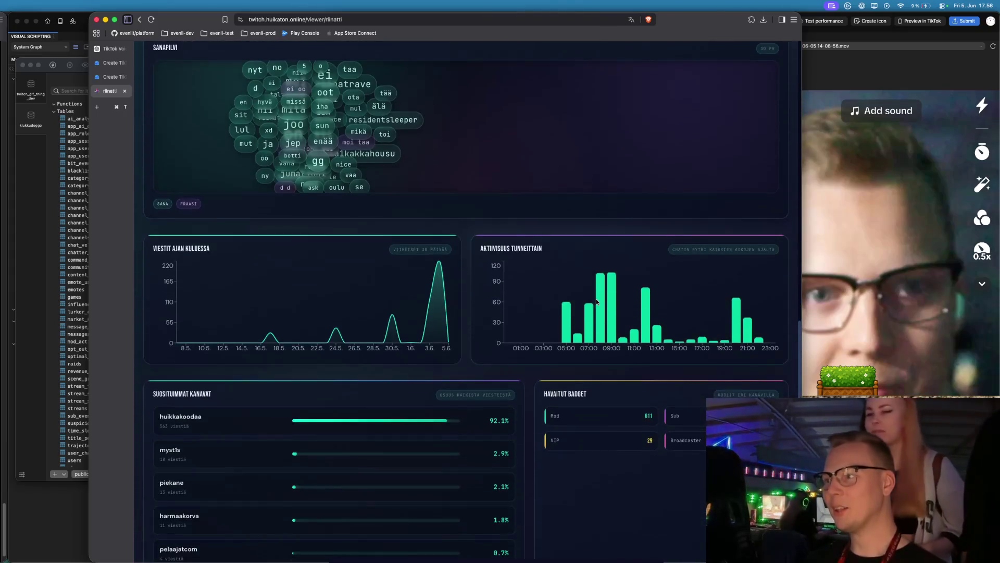
{"action": "scroll", "coordinate": [597, 301], "scroll_direction": "down", "scroll_amount": 2}
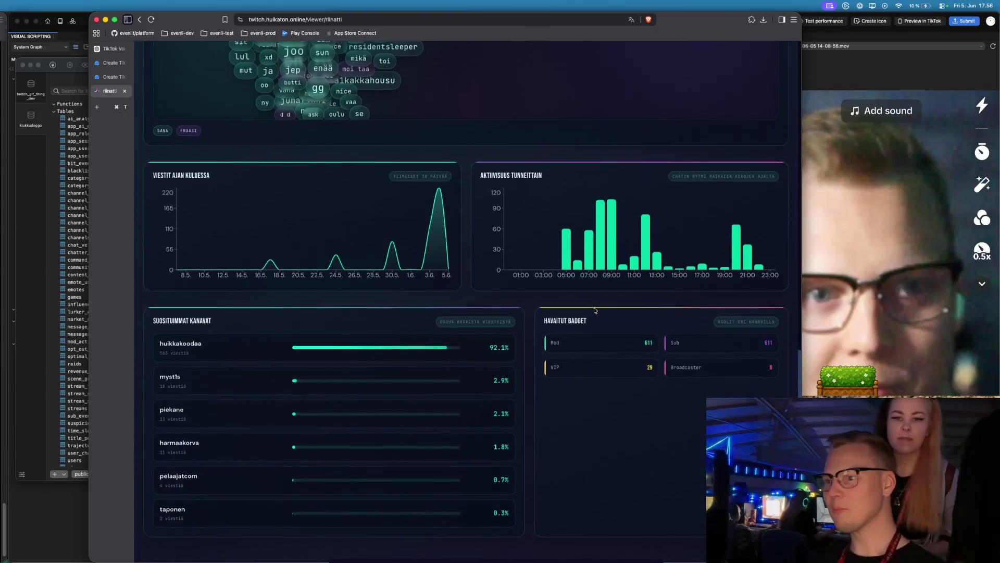
{"action": "scroll", "coordinate": [591, 323], "scroll_direction": "up", "scroll_amount": 20}
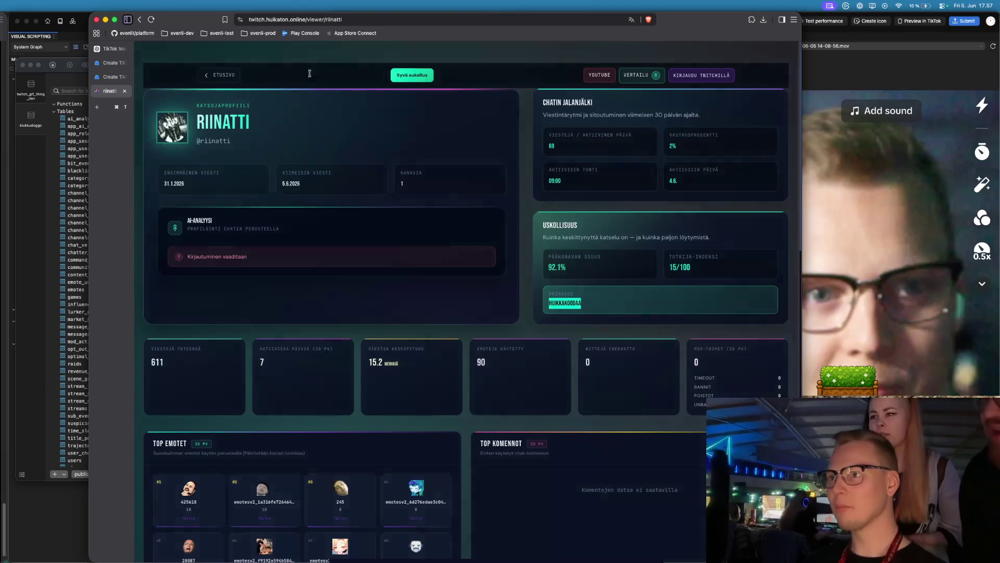
- Search 'huikka' and open the huikkakoodaa channel analysis page
{"action": "left_click", "coordinate": [372, 78]}
{"action": "type", "text": "huikka"}
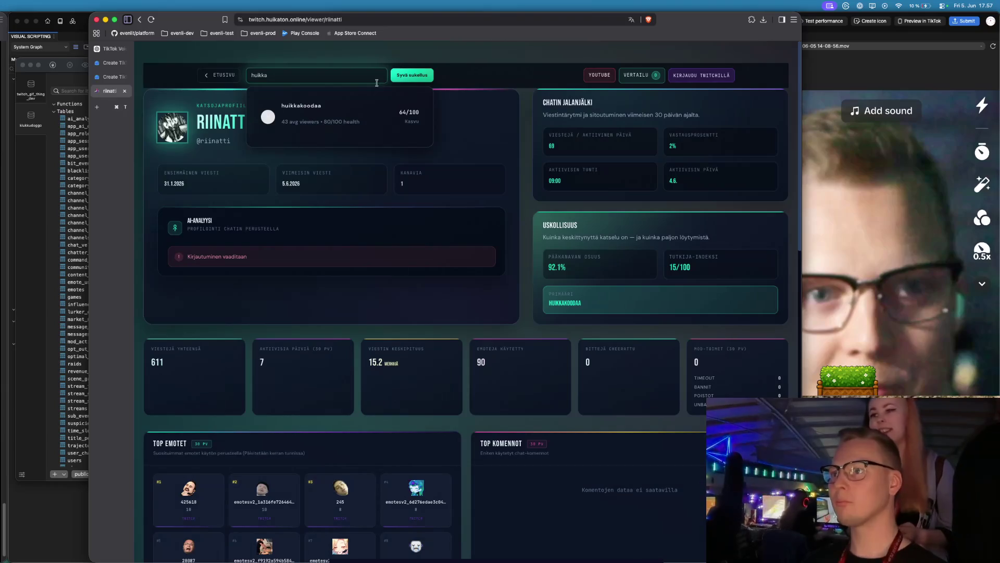
{"action": "key", "text": "Return"}
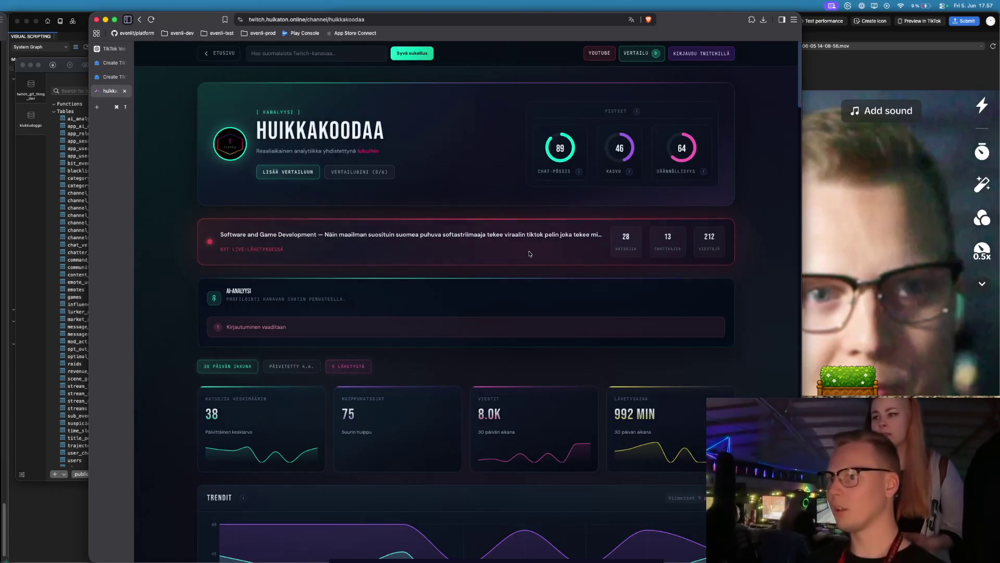
- Scroll past Streamit, Top Emotet and Mahdollisuudet, highlighting JAETTU YLEISÖ, then back to Yhteisön äänet
{"action": "scroll", "coordinate": [529, 252], "scroll_direction": "down", "scroll_amount": 5}
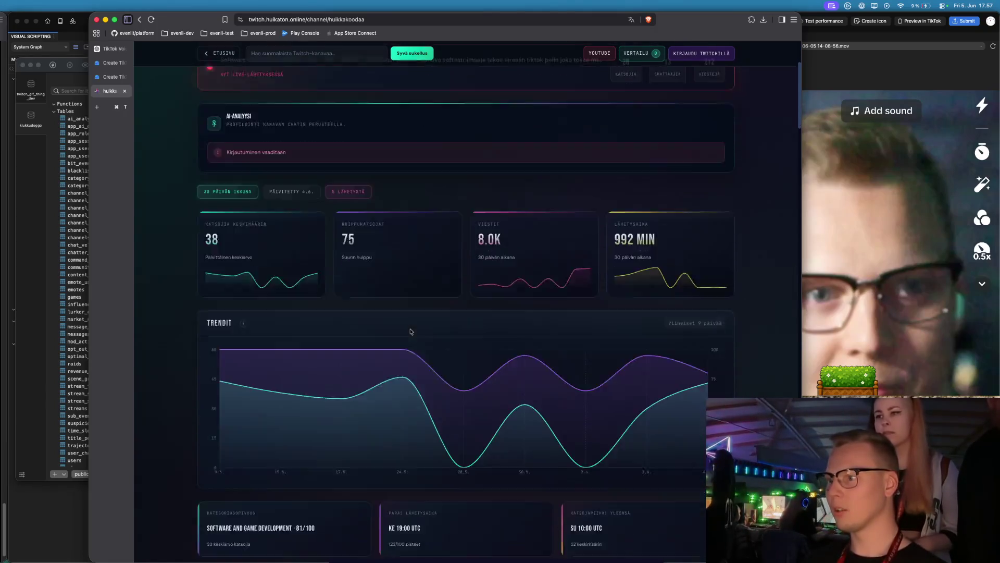
{"action": "scroll", "coordinate": [417, 333], "scroll_direction": "down", "scroll_amount": 10}
{"action": "scroll", "coordinate": [410, 332], "scroll_direction": "down", "scroll_amount": 10}
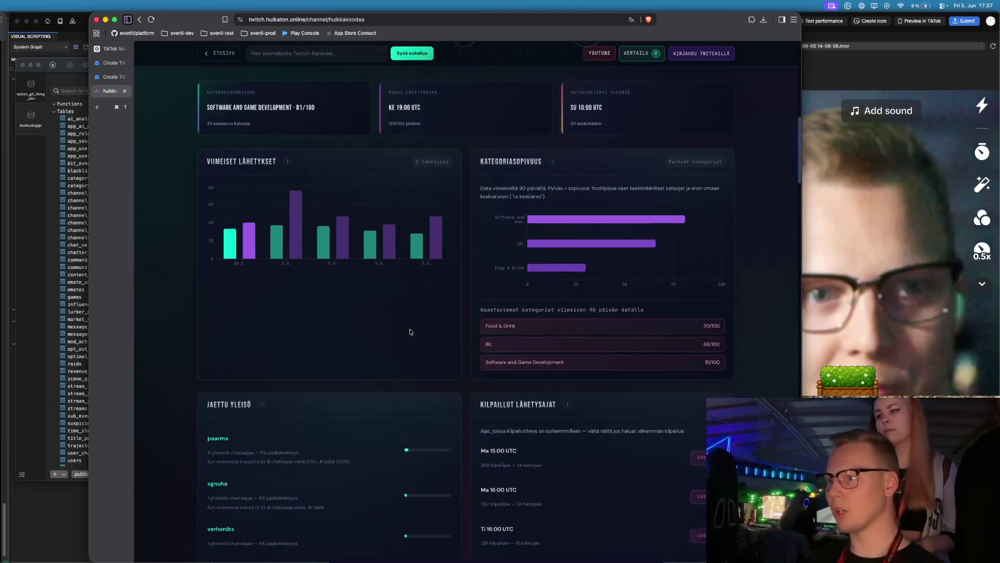
{"action": "scroll", "coordinate": [365, 286], "scroll_direction": "down", "scroll_amount": 1}
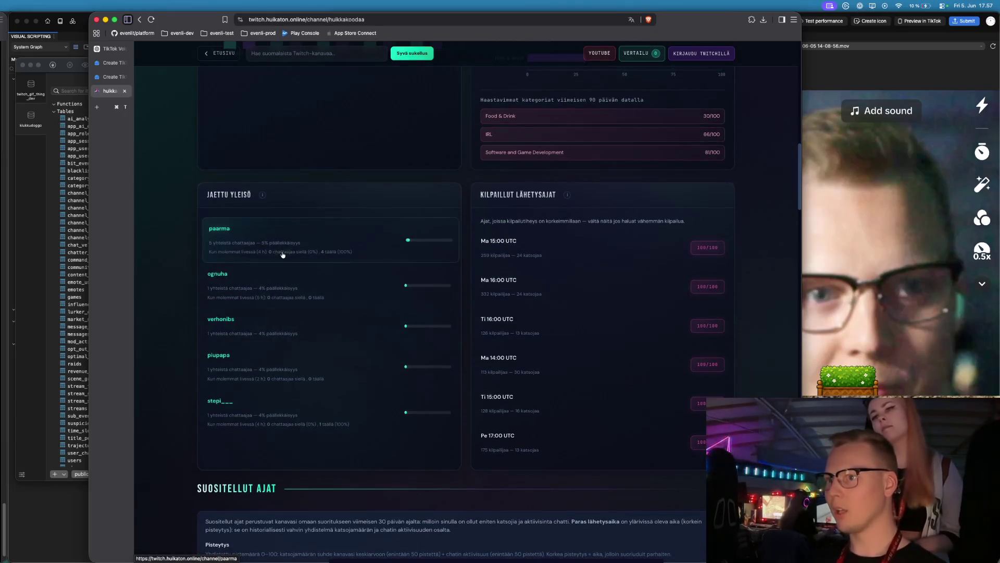
{"action": "left_click_drag", "start_coordinate": [206, 192], "coordinate": [252, 194]}
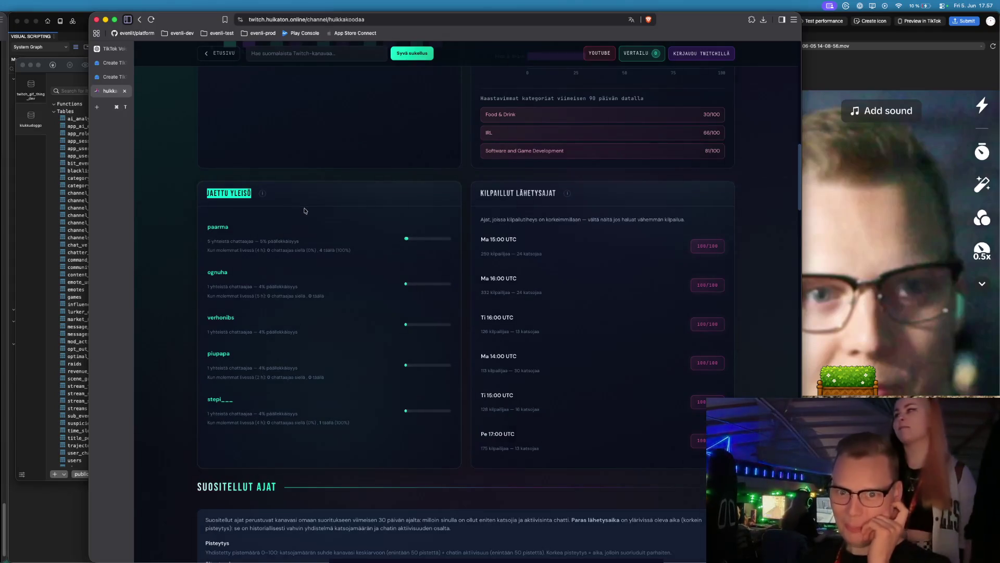
{"action": "scroll", "coordinate": [243, 339], "scroll_direction": "down", "scroll_amount": 10}
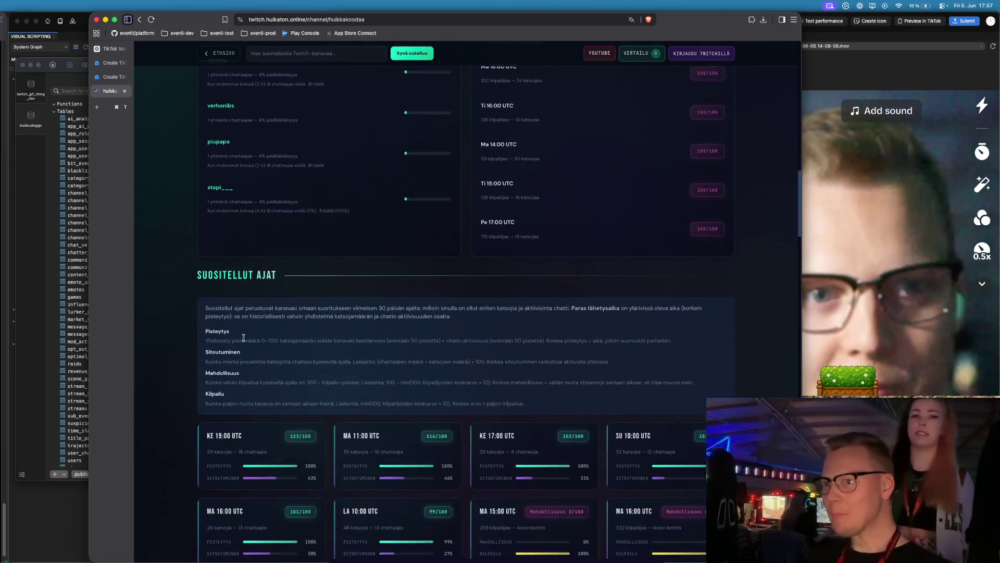
{"action": "scroll", "coordinate": [243, 339], "scroll_direction": "up", "scroll_amount": 4}
{"action": "scroll", "coordinate": [243, 338], "scroll_direction": "down", "scroll_amount": 6}
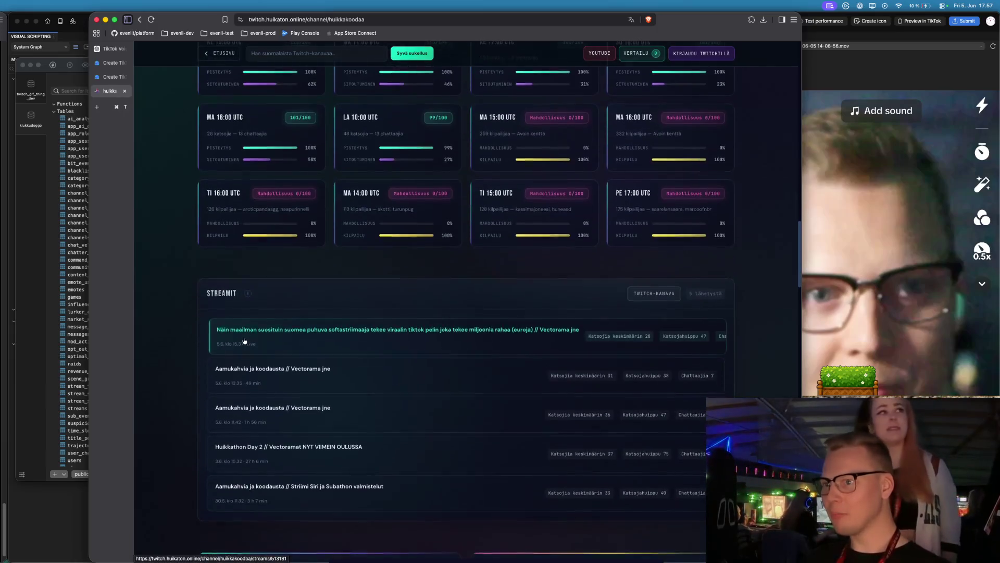
{"action": "scroll", "coordinate": [313, 317], "scroll_direction": "down", "scroll_amount": 10}
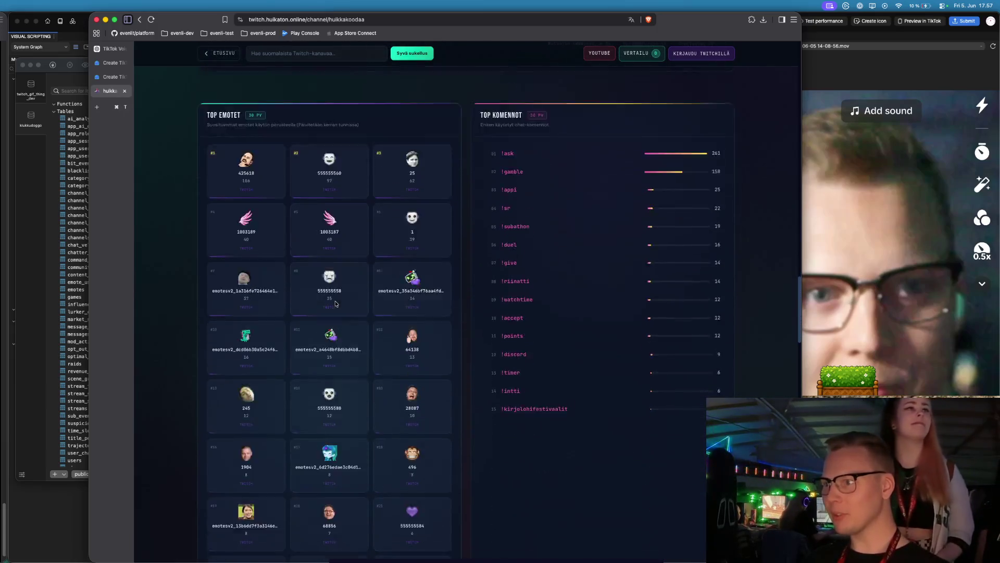
{"action": "scroll", "coordinate": [335, 305], "scroll_direction": "down", "scroll_amount": 15}
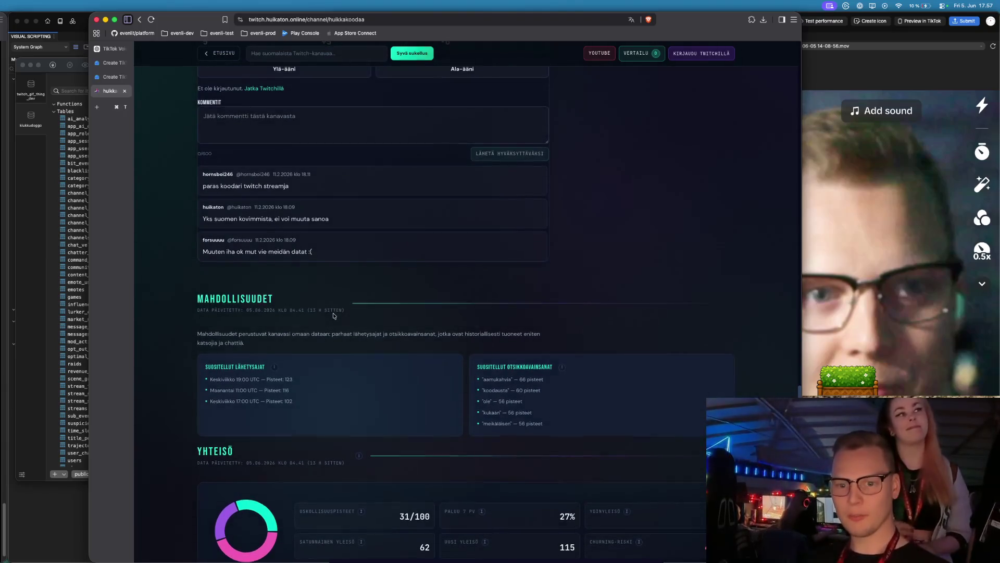
{"action": "scroll", "coordinate": [333, 315], "scroll_direction": "up", "scroll_amount": 4}
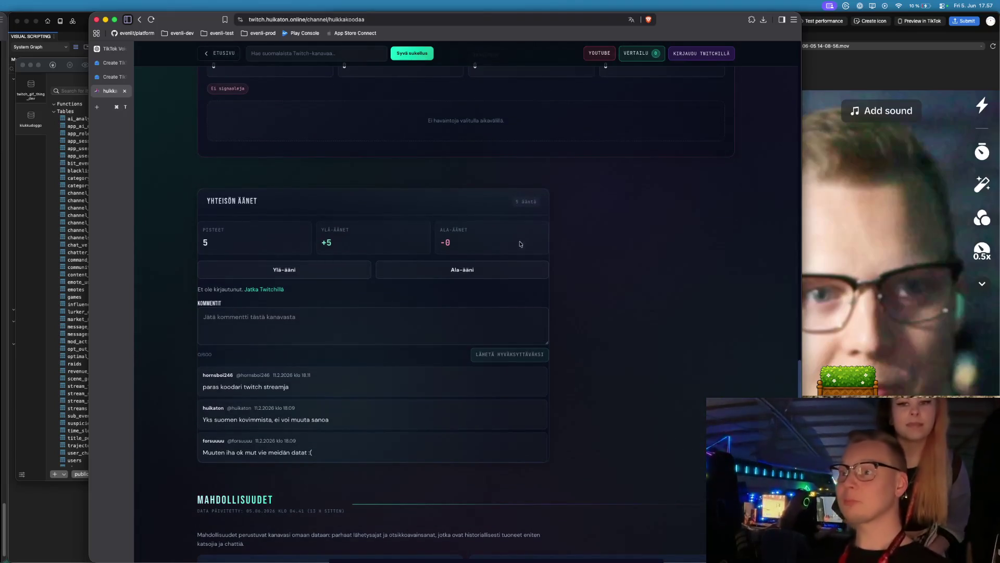
- Highlight the YHTEISÖN ÄÄNET heading and comments, then go back to the ETUSIVU home page
{"action": "triple_click", "coordinate": [244, 201]}
{"action": "left_click", "coordinate": [330, 171]}
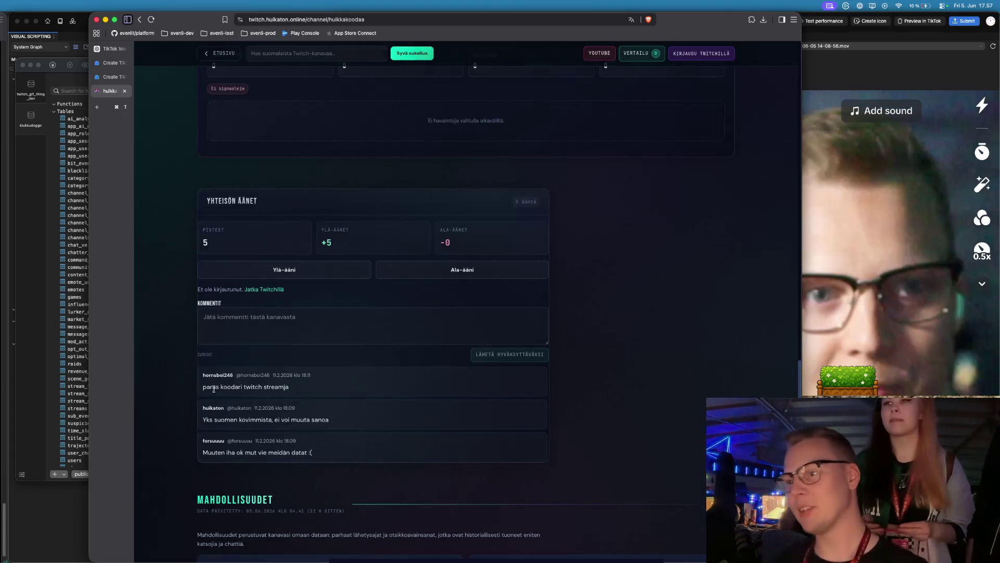
{"action": "left_click_drag", "start_coordinate": [232, 386], "coordinate": [339, 389]}
{"action": "left_click", "coordinate": [344, 390]}
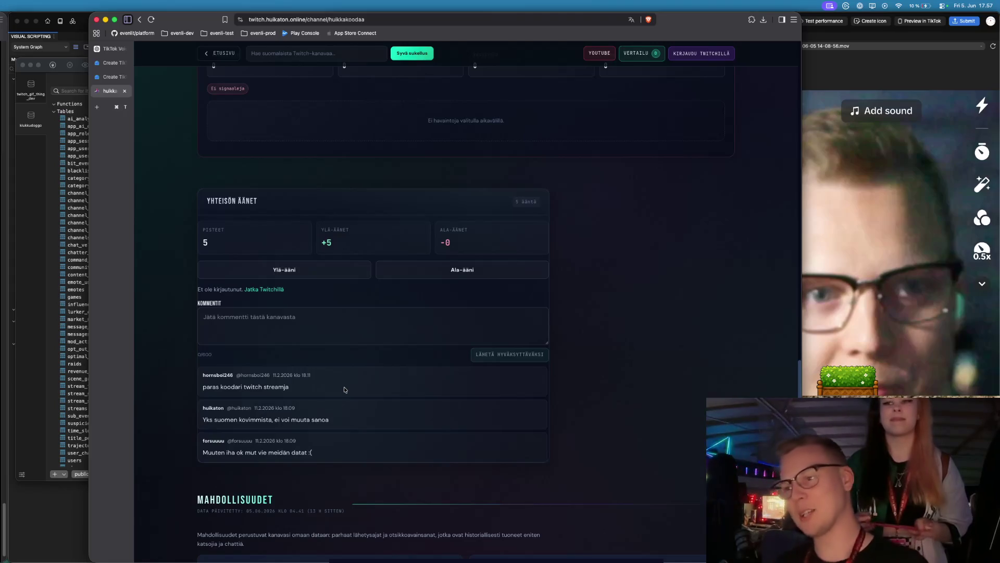
{"action": "mouse_move", "coordinate": [330, 420]}
{"action": "left_mouse_down"}
{"action": "mouse_move", "coordinate": [202, 420]}
{"action": "mouse_move", "coordinate": [248, 449]}
{"action": "mouse_move", "coordinate": [323, 450]}
{"action": "left_mouse_up"}
{"action": "left_click", "coordinate": [222, 440]}
{"action": "left_click", "coordinate": [325, 449]}
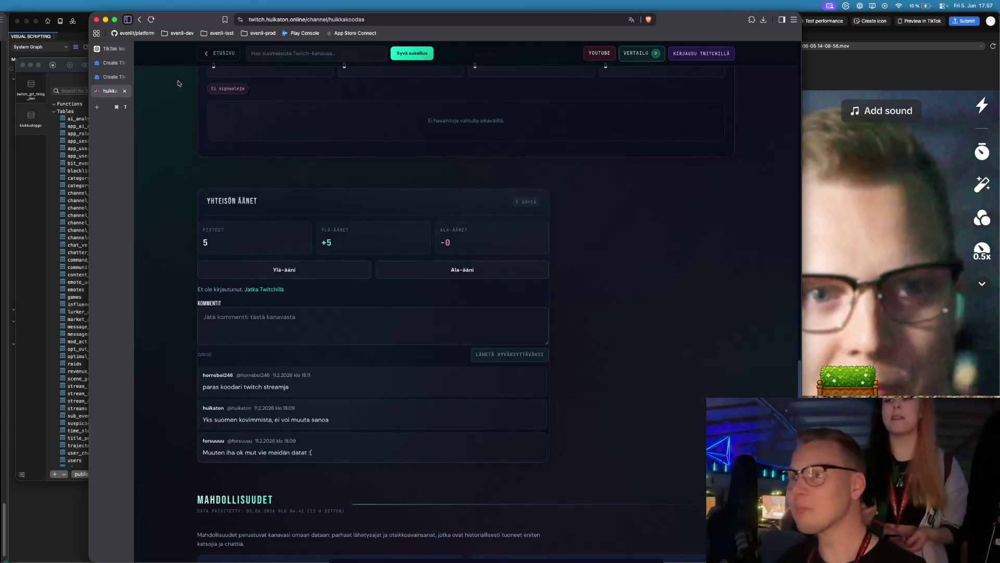
{"action": "left_click", "coordinate": [211, 53]}
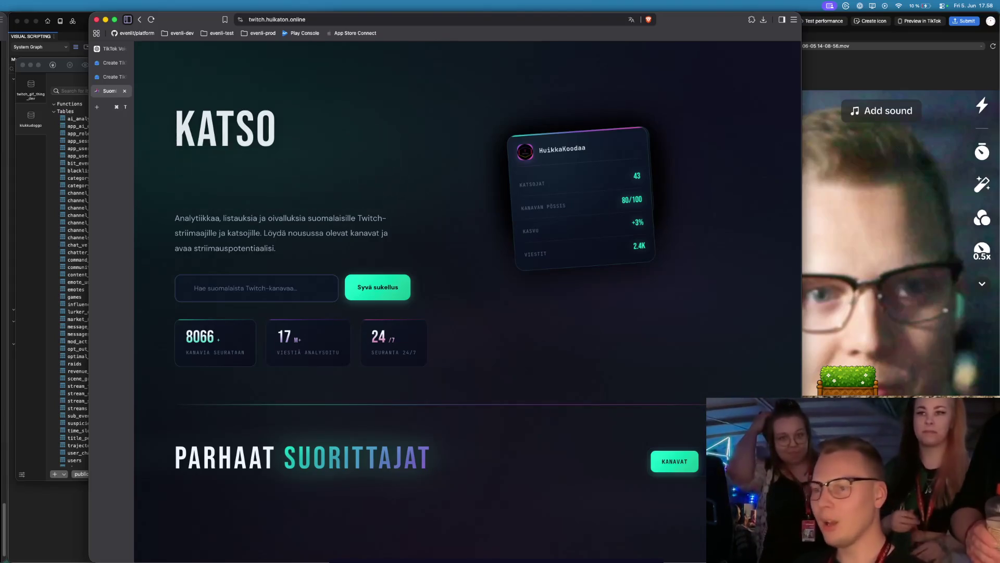
{"action": "left_click", "coordinate": [279, 294]}
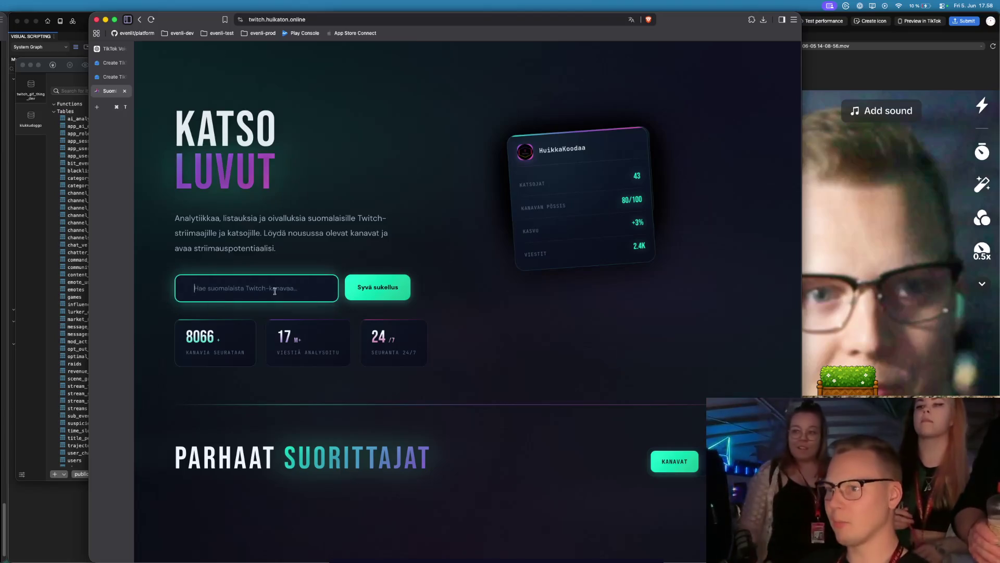
{"action": "type", "text": "elinamme"}
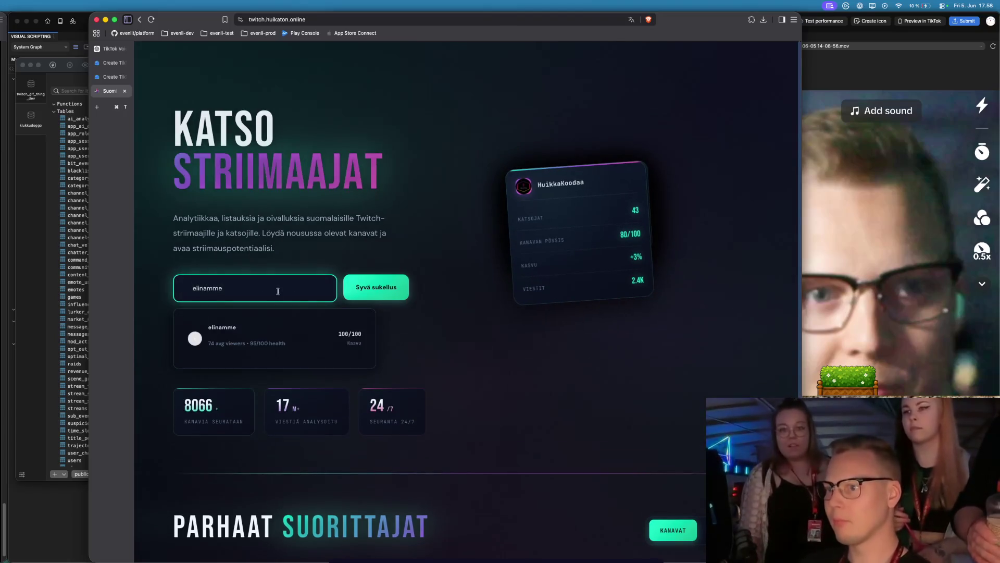
{"action": "left_click", "coordinate": [286, 342]}
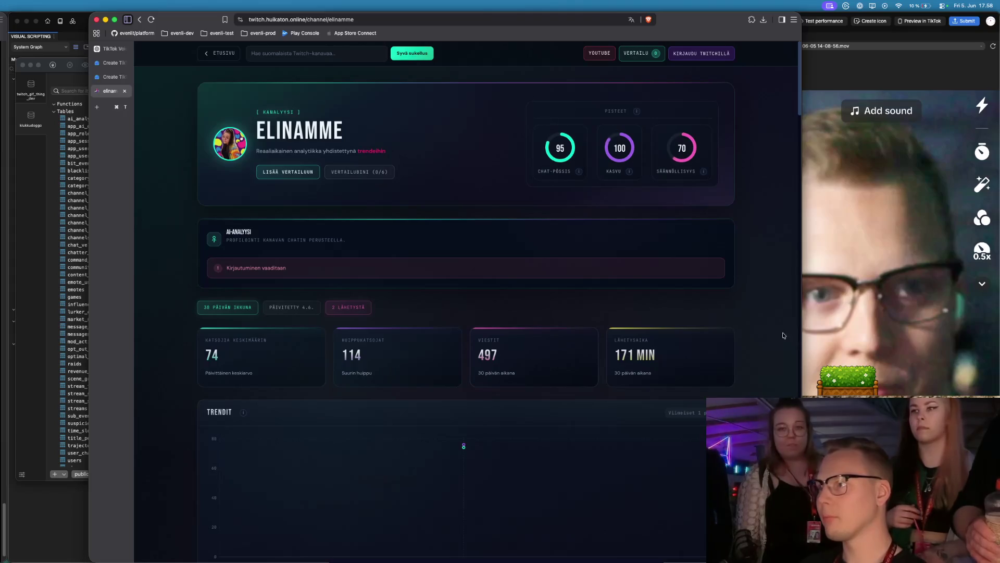
{"action": "key", "text": "super+Tab"}
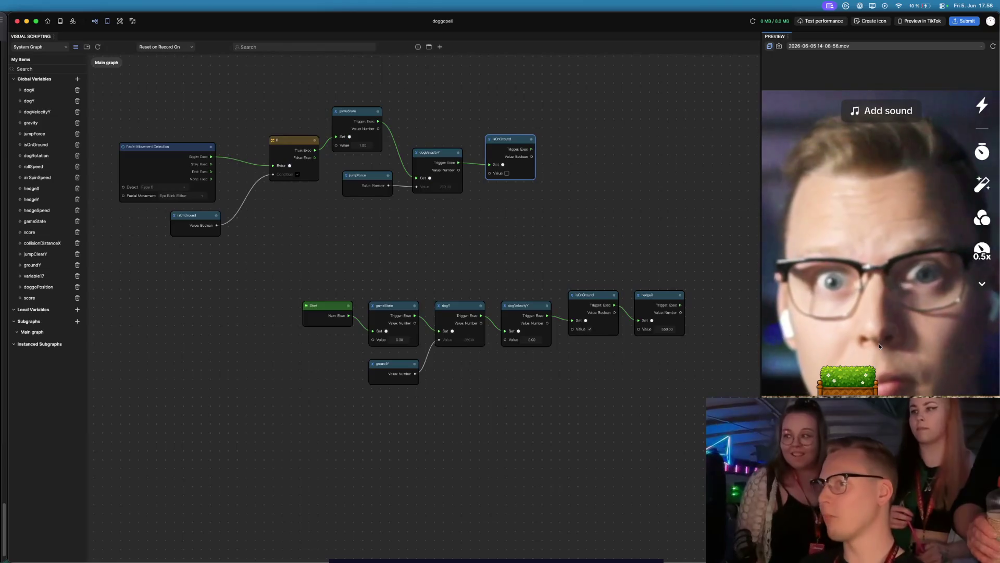
{"action": "key", "text": "super+Tab"}
{"action": "scroll", "coordinate": [520, 284], "scroll_direction": "down", "scroll_amount": 3}
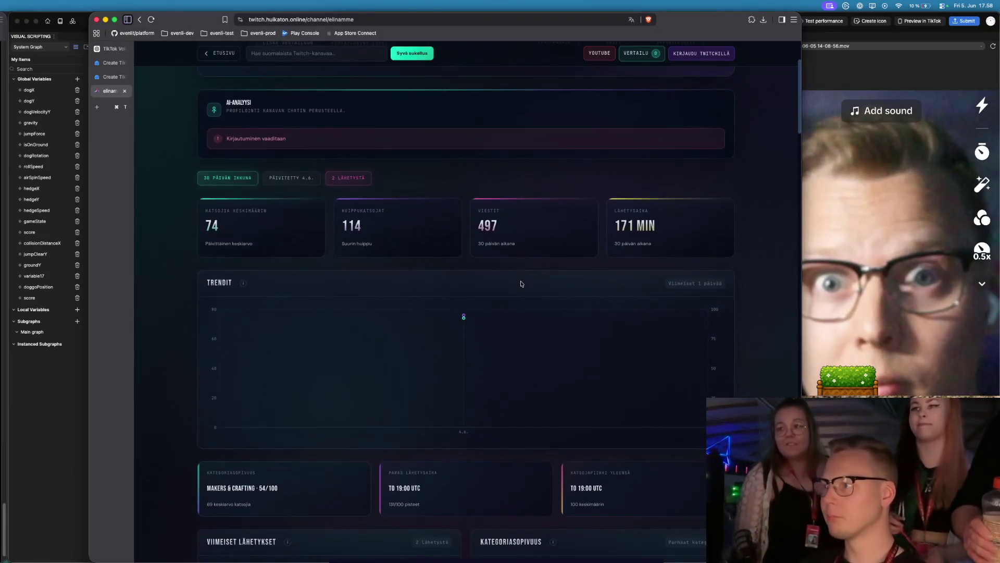
{"action": "key", "text": "super+Tab"}
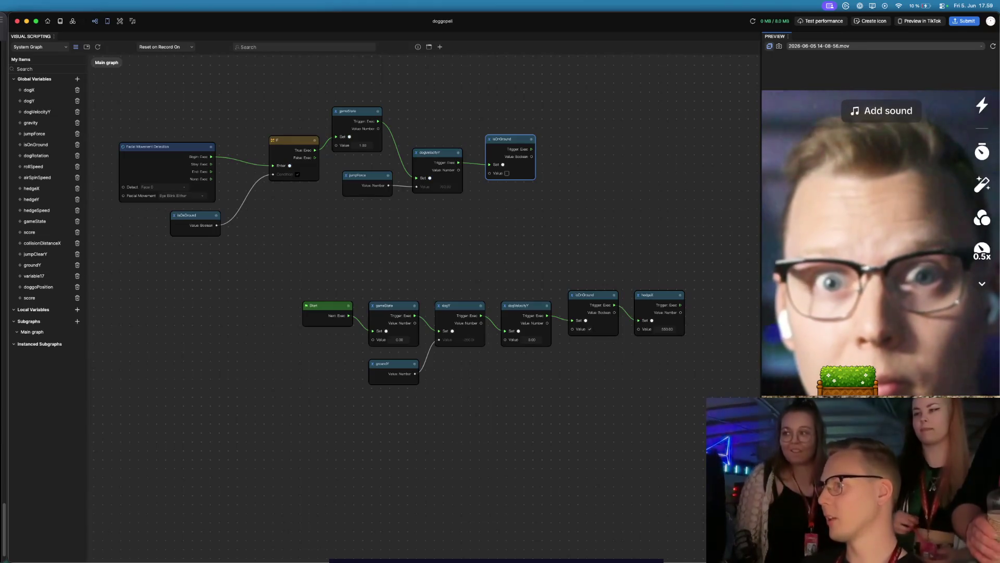
{"action": "key", "text": "super+Tab"}
- Highlight the 74 average and 114 peak viewer values, then scroll through the channel stats
{"action": "double_click", "coordinate": [211, 225]}
{"action": "double_click", "coordinate": [373, 231]}
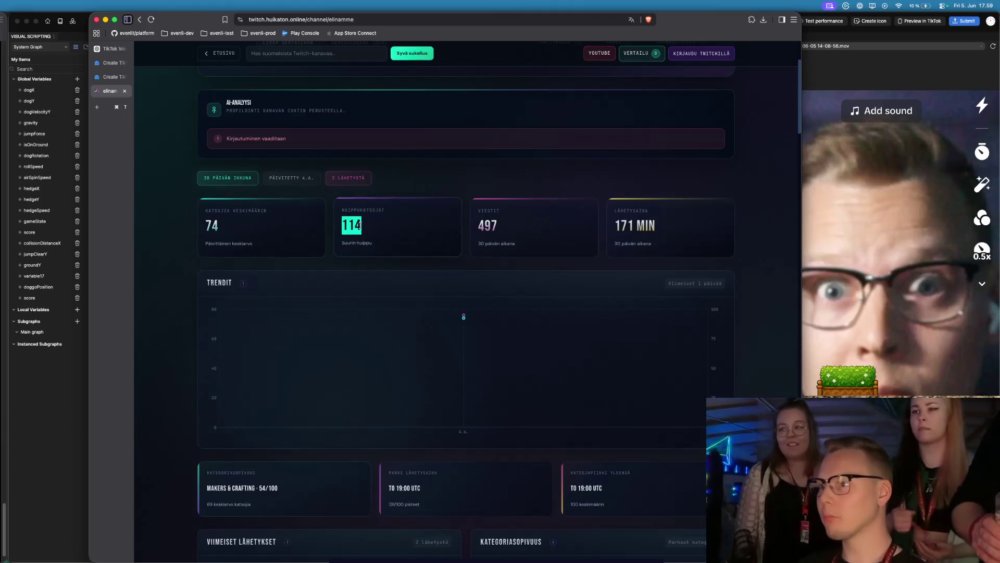
{"action": "scroll", "coordinate": [465, 236], "scroll_direction": "down", "scroll_amount": 5}
{"action": "scroll", "coordinate": [379, 309], "scroll_direction": "down", "scroll_amount": 5}
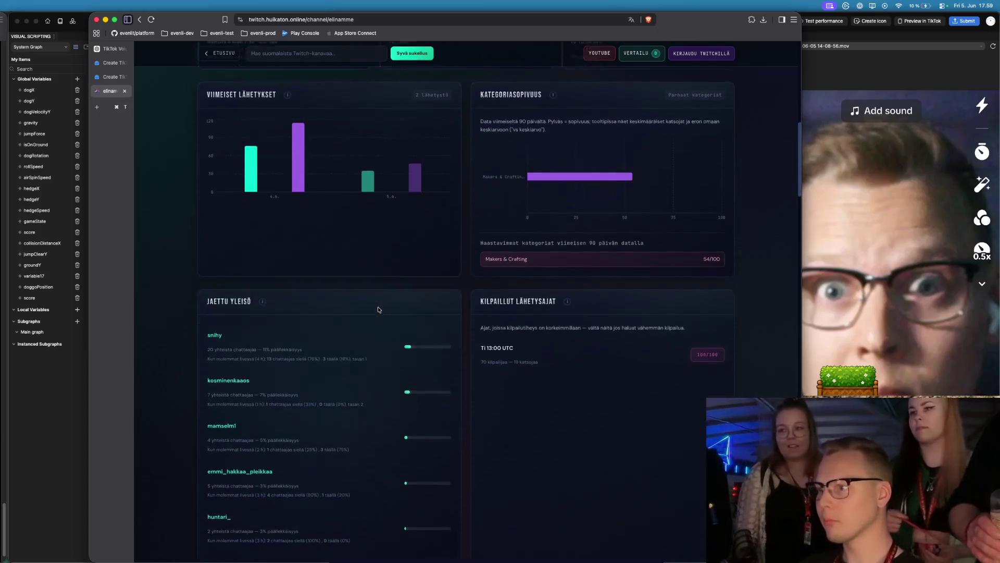
{"action": "scroll", "coordinate": [378, 309], "scroll_direction": "down", "scroll_amount": 5}
{"action": "scroll", "coordinate": [371, 340], "scroll_direction": "up", "scroll_amount": 20}
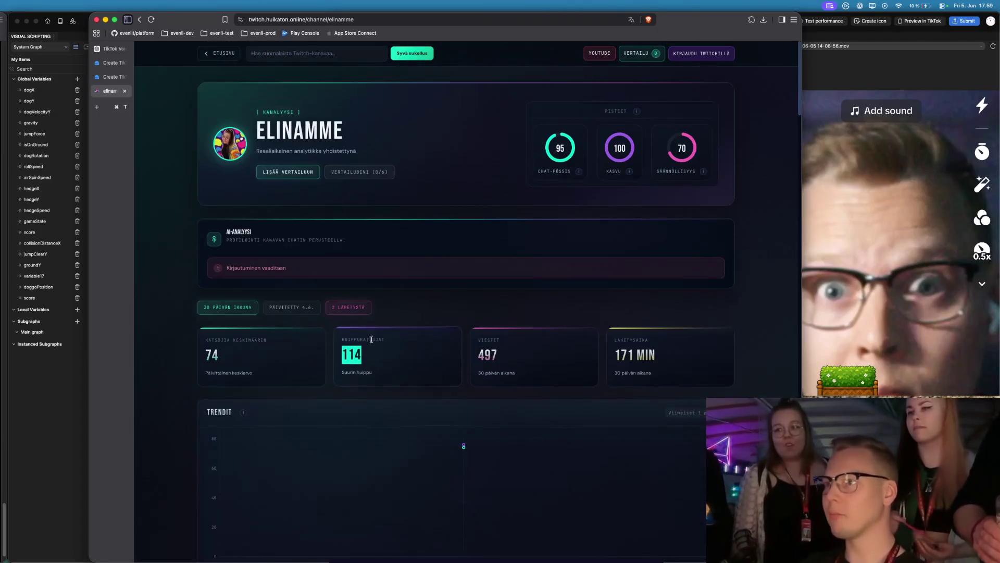
{"action": "scroll", "coordinate": [402, 162], "scroll_direction": "down", "scroll_amount": 3}
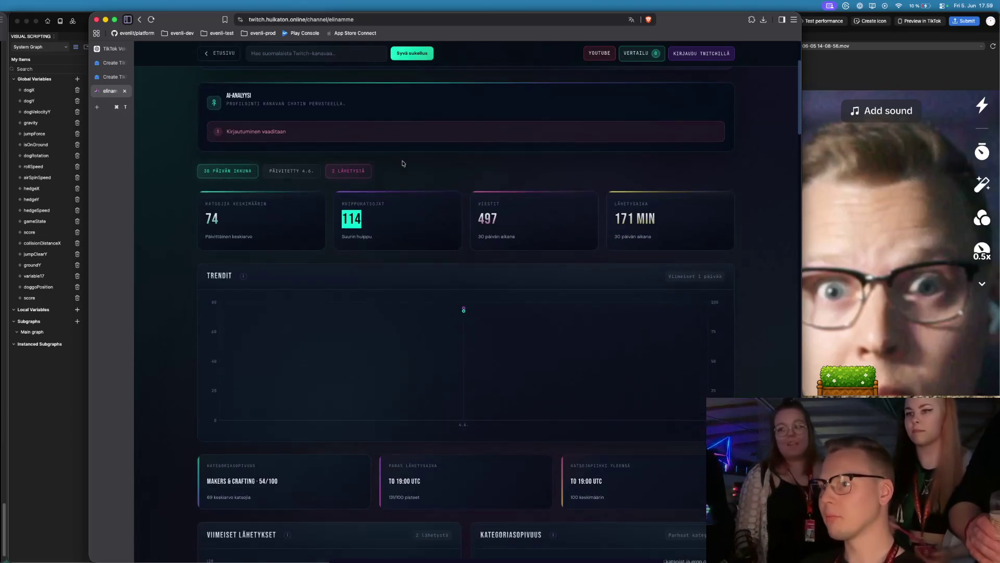
{"action": "scroll", "coordinate": [401, 163], "scroll_direction": "up", "scroll_amount": 3}
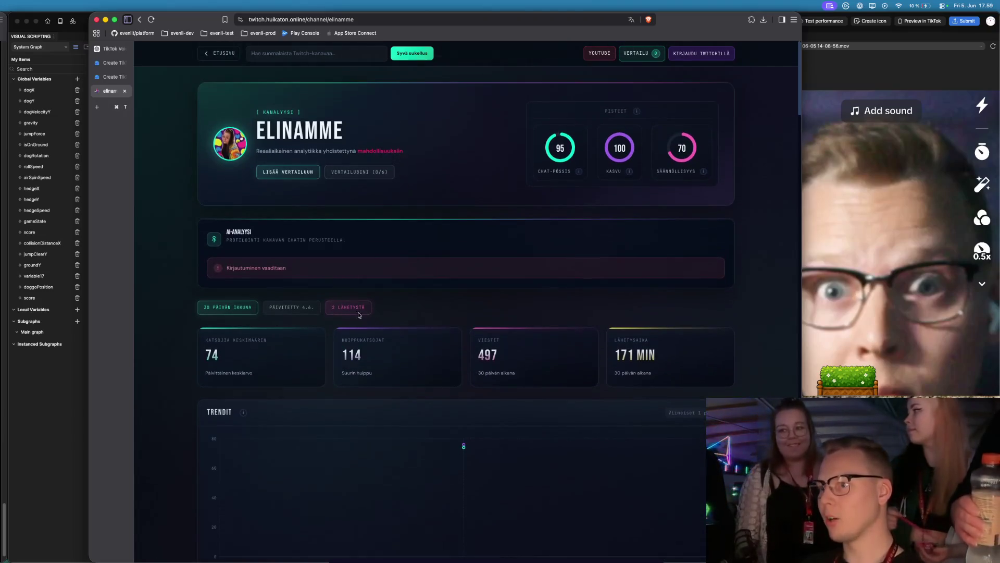
{"action": "scroll", "coordinate": [425, 317], "scroll_direction": "down", "scroll_amount": 8}
{"action": "scroll", "coordinate": [424, 317], "scroll_direction": "down", "scroll_amount": 20}
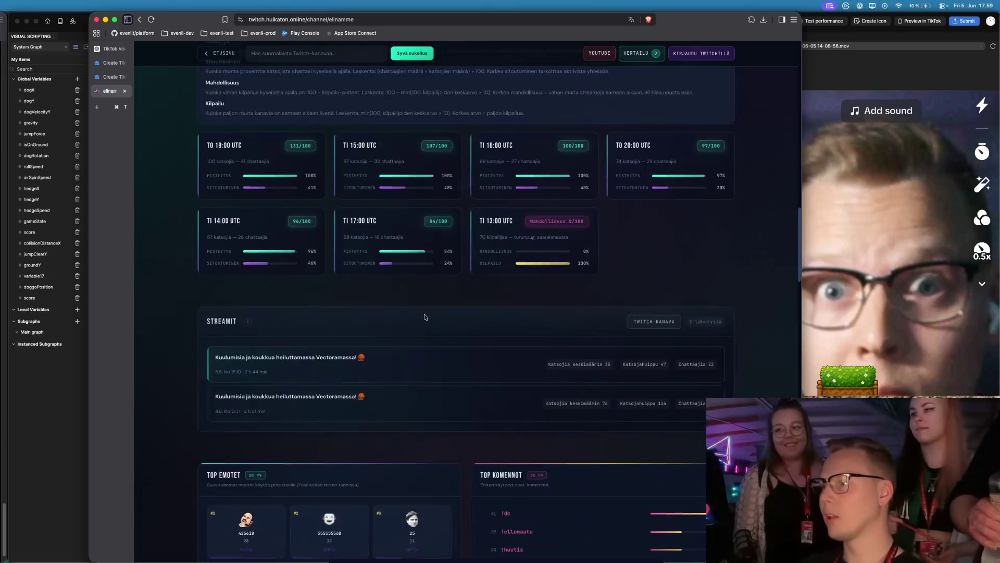
{"action": "scroll", "coordinate": [424, 317], "scroll_direction": "up", "scroll_amount": 10}
{"action": "scroll", "coordinate": [425, 317], "scroll_direction": "up", "scroll_amount": 10}
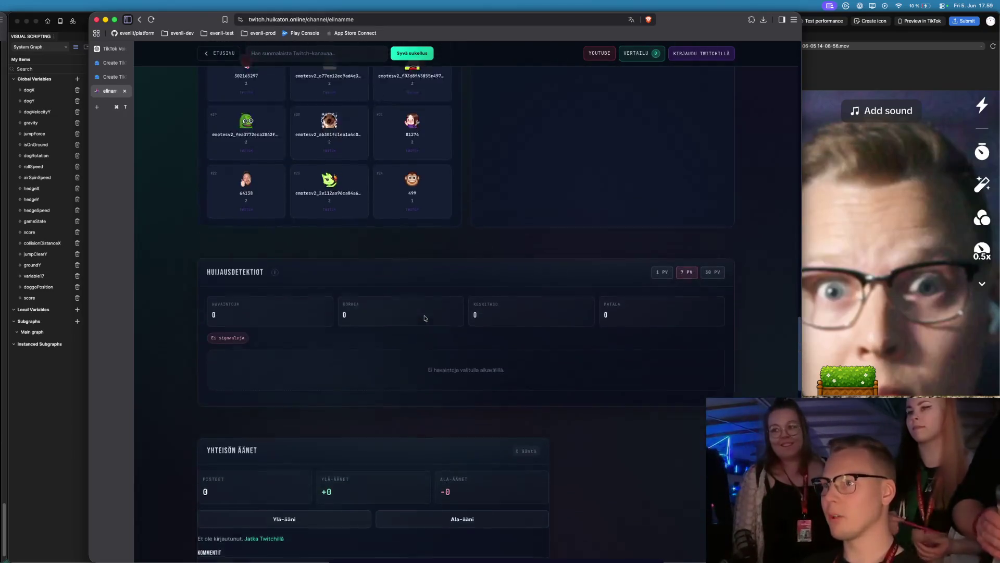
- Check the visual-scripting graph, then switch over to TablePlus
{"action": "key", "text": "super+Tab"}
{"action": "key", "text": "super+Tab"}
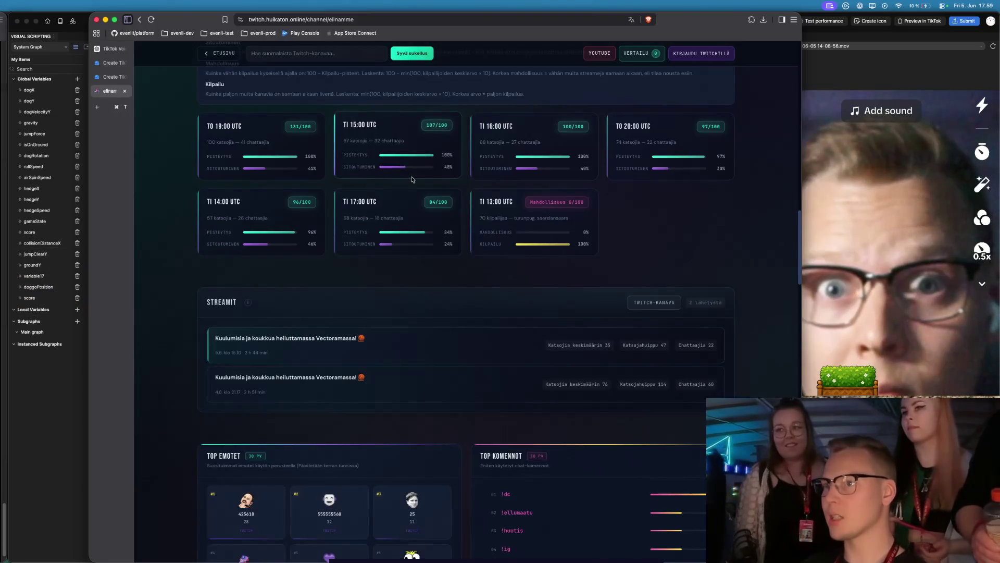
{"action": "scroll", "coordinate": [252, 141], "scroll_direction": "up", "scroll_amount": 10}
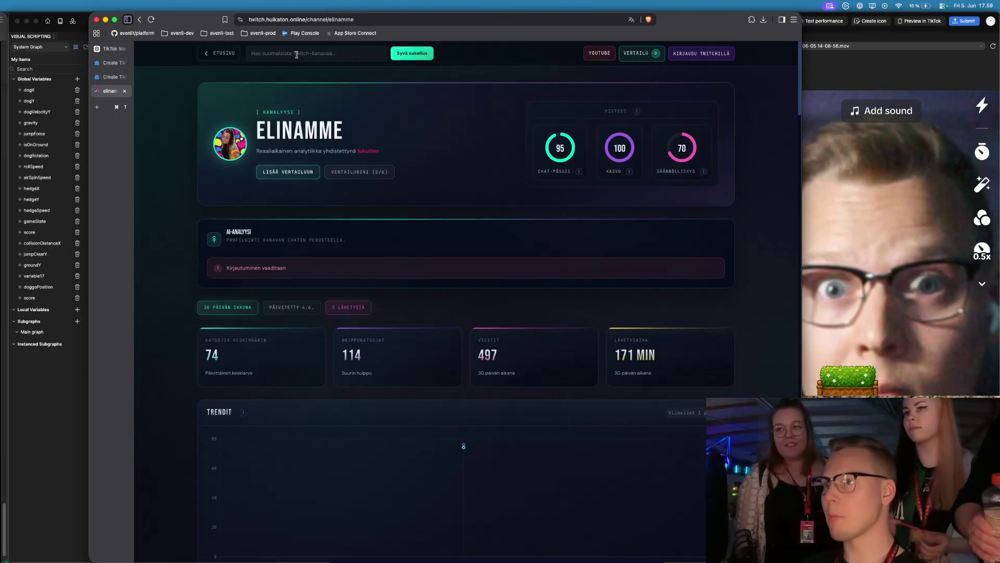
{"action": "key", "text": "super+Tab"}
{"action": "key", "text": "super+Tab"}
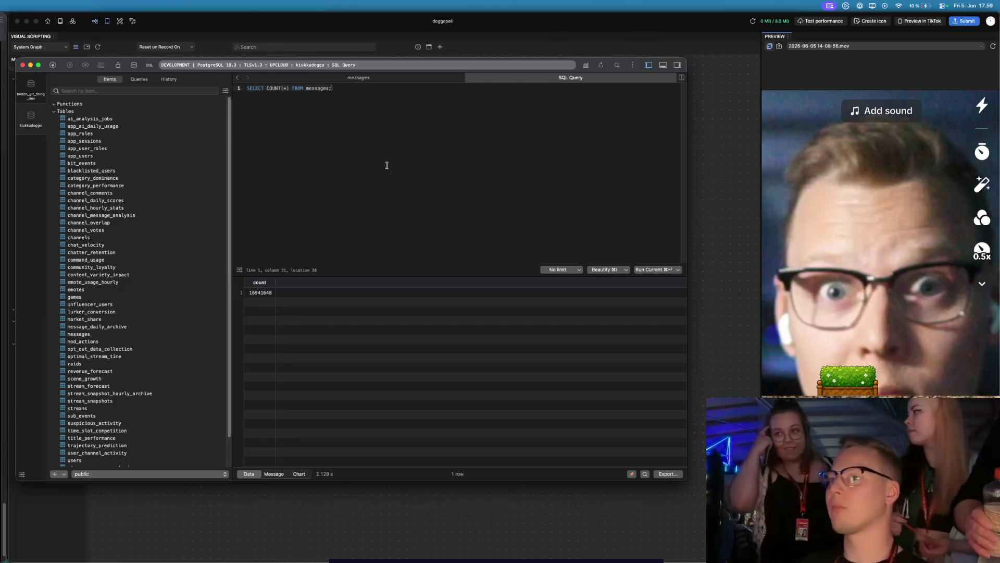
- Rewrite the count query as SELECT * FROM messages with a WHERE clause
{"action": "key", "text": "Left"}
{"action": "key", "text": "Left"}
{"action": "key", "text": "Left"}
{"action": "key", "text": "BackSpace"}
{"action": "key", "text": "BackSpace"}
{"action": "key", "text": "BackSpace"}
{"action": "key", "text": "Right"}
{"action": "key", "text": "Right"}
{"action": "key", "text": "Right"}
{"action": "key", "text": "Left"}
{"action": "key", "text": "BackSpace"}
{"action": "key", "text": "BackSpace"}
{"action": "key", "text": "End"}
{"action": "type", "text": "where"}
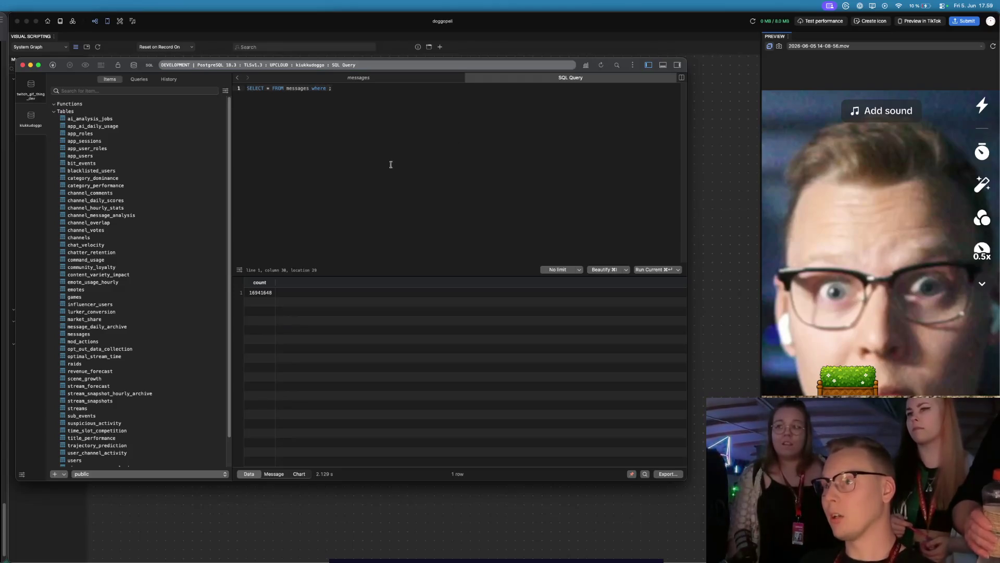
- Filter the query on one chatter's username and run it
{"action": "left_click", "coordinate": [373, 78]}
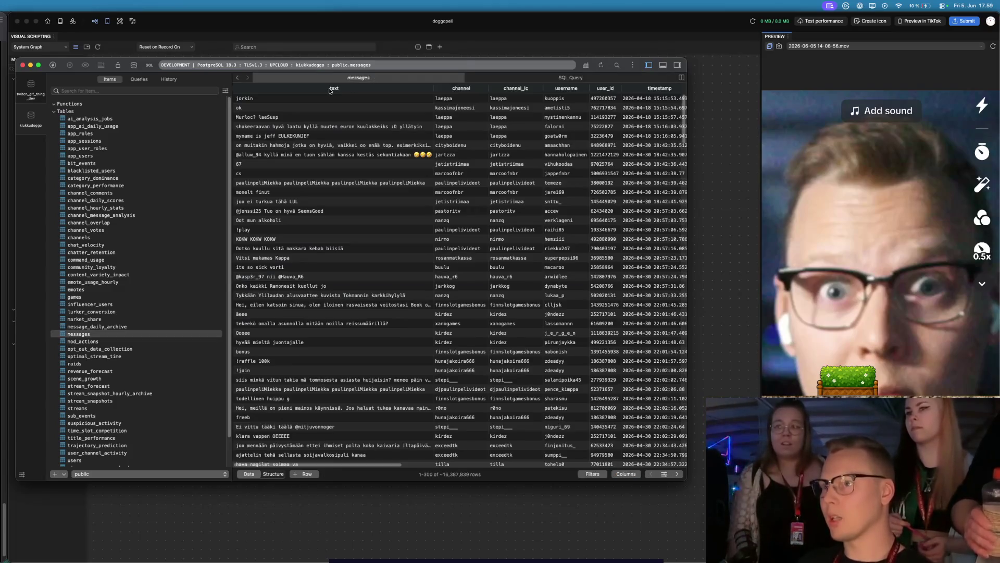
{"action": "left_click", "coordinate": [508, 77]}
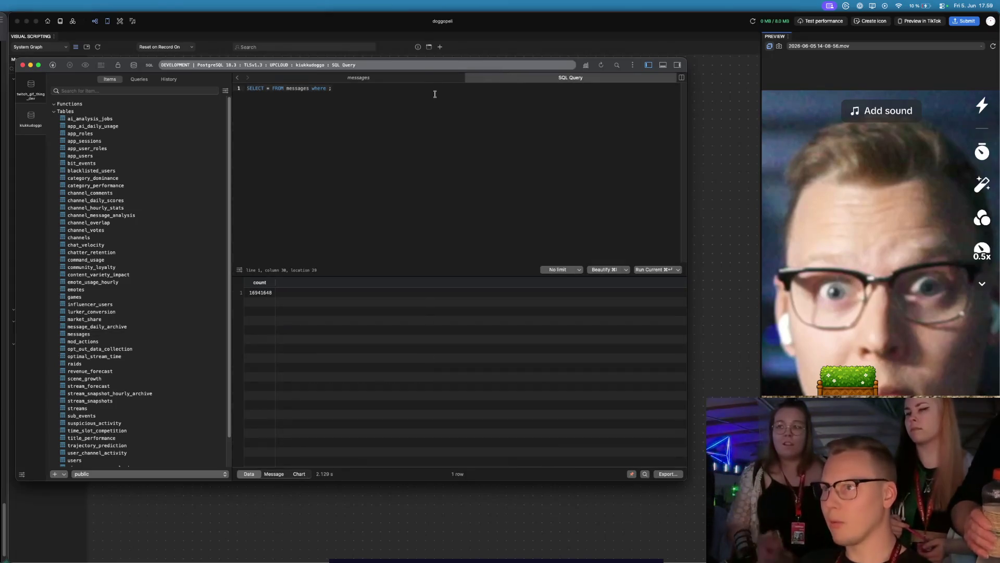
{"action": "type", "text": "username = "}
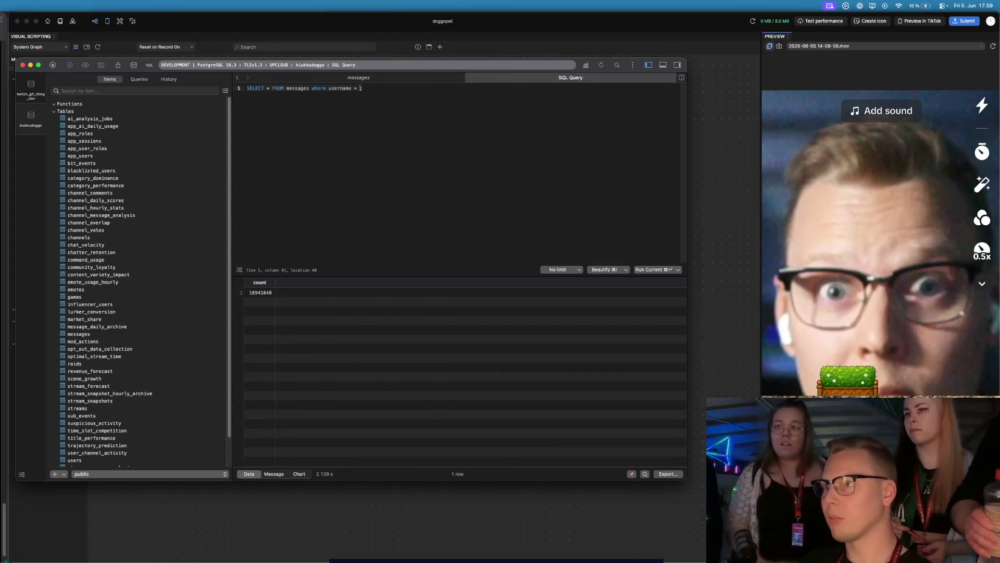
{"action": "type", "text": "'huikkakooda"}
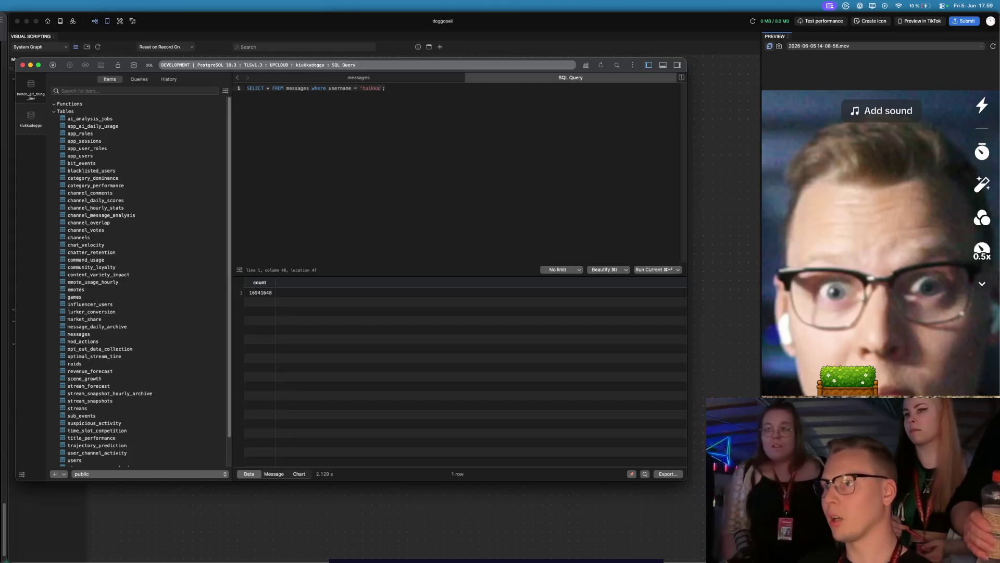
{"action": "type", "text": "a"}
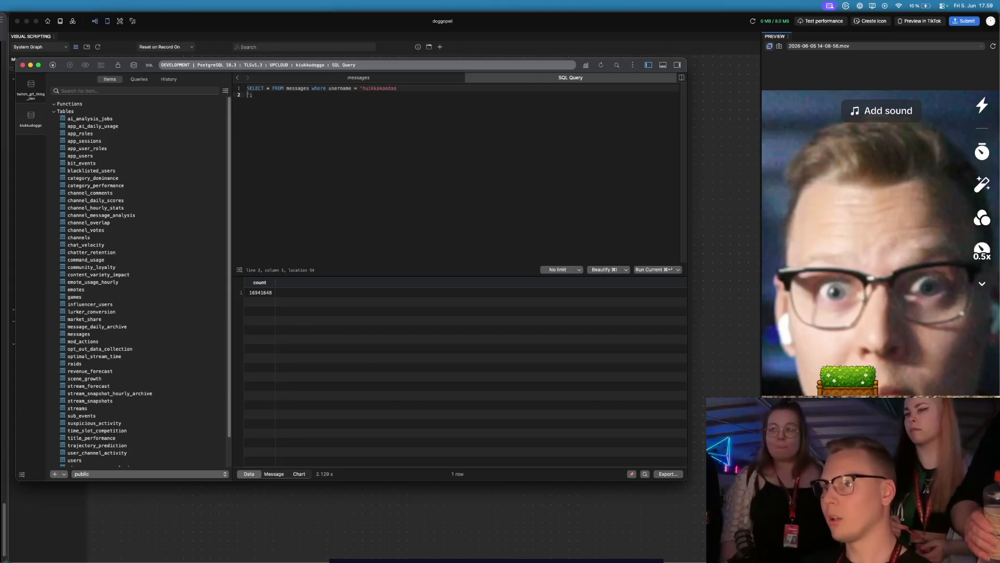
{"action": "key", "text": "super+Return"}
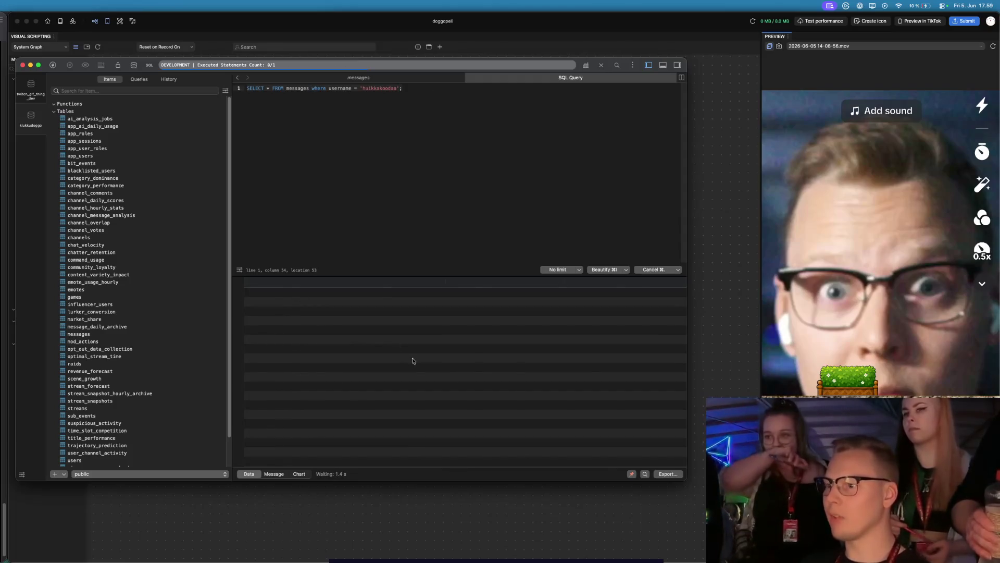
- Browse the 773 returned message rows in the TablePlus result grid
{"action": "left_click", "coordinate": [319, 294]}
{"action": "key", "text": "Down"}
{"action": "key", "text": "Down"}
{"action": "key", "text": "Down"}
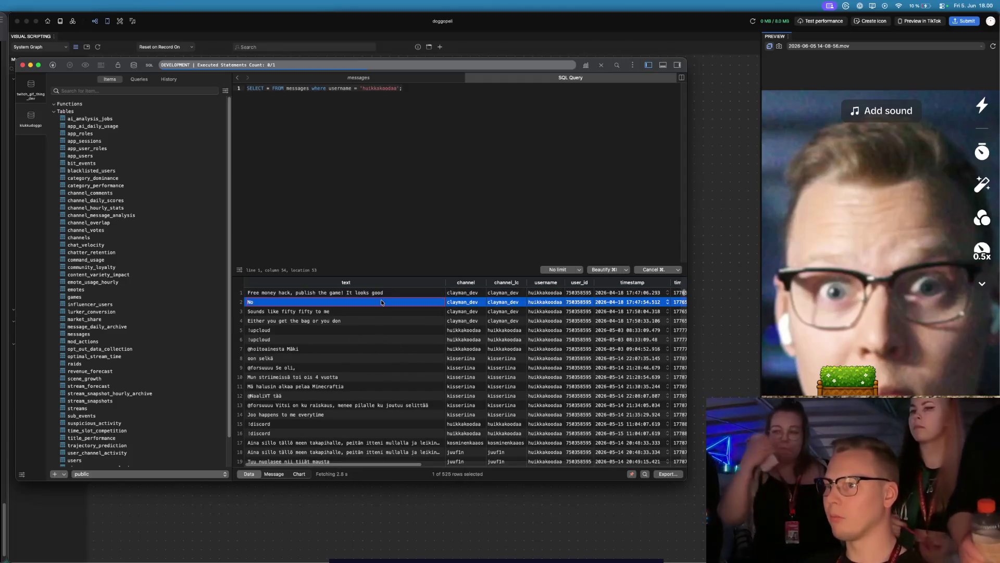
{"action": "key", "text": "Down"}
{"action": "key", "text": "Down"}
{"action": "key", "text": "Down"}
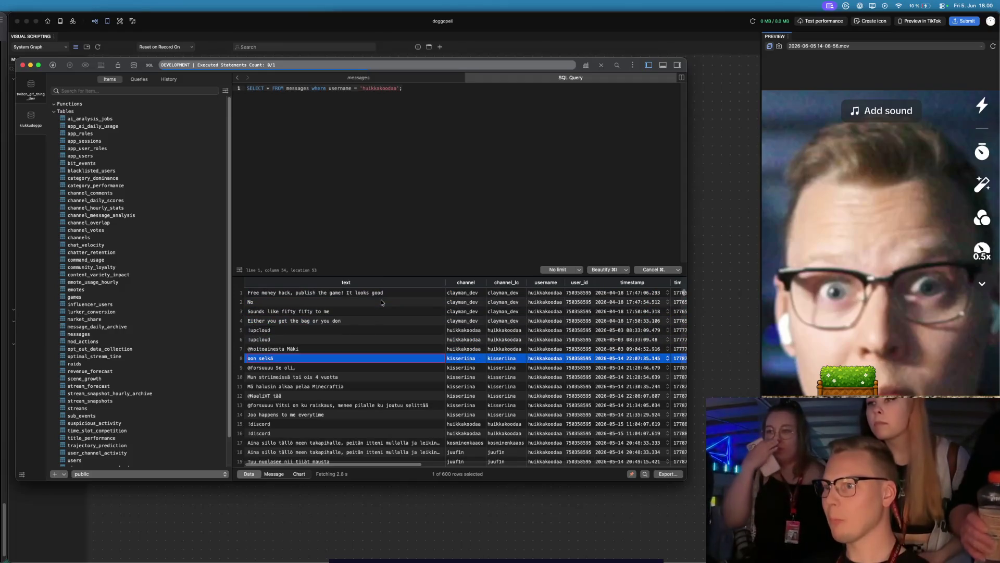
{"action": "scroll", "coordinate": [376, 365], "scroll_direction": "down", "scroll_amount": 5}
{"action": "scroll", "coordinate": [375, 366], "scroll_direction": "down", "scroll_amount": 20}
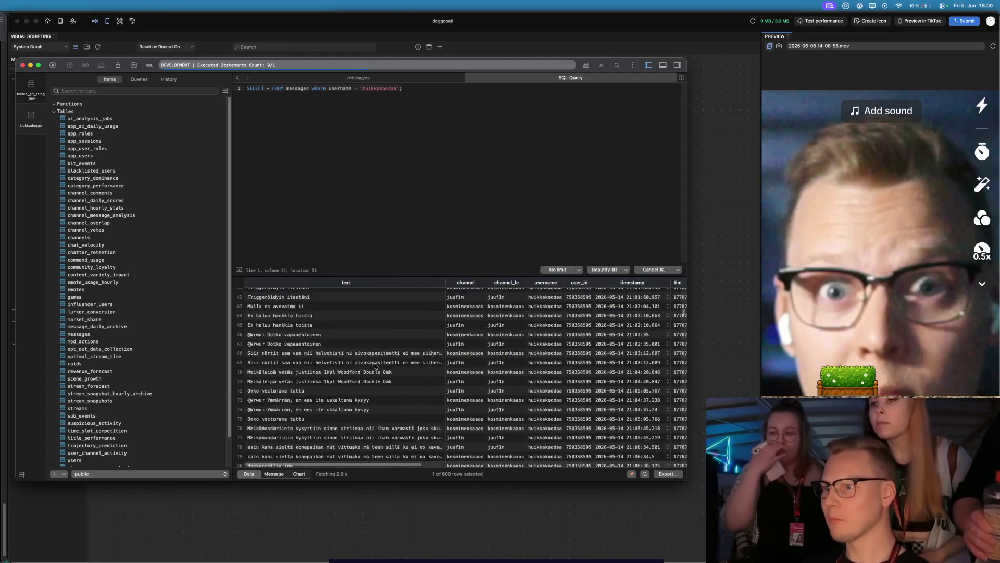
{"action": "scroll", "coordinate": [375, 366], "scroll_direction": "up", "scroll_amount": 20}
{"action": "scroll", "coordinate": [375, 368], "scroll_direction": "up", "scroll_amount": 10}
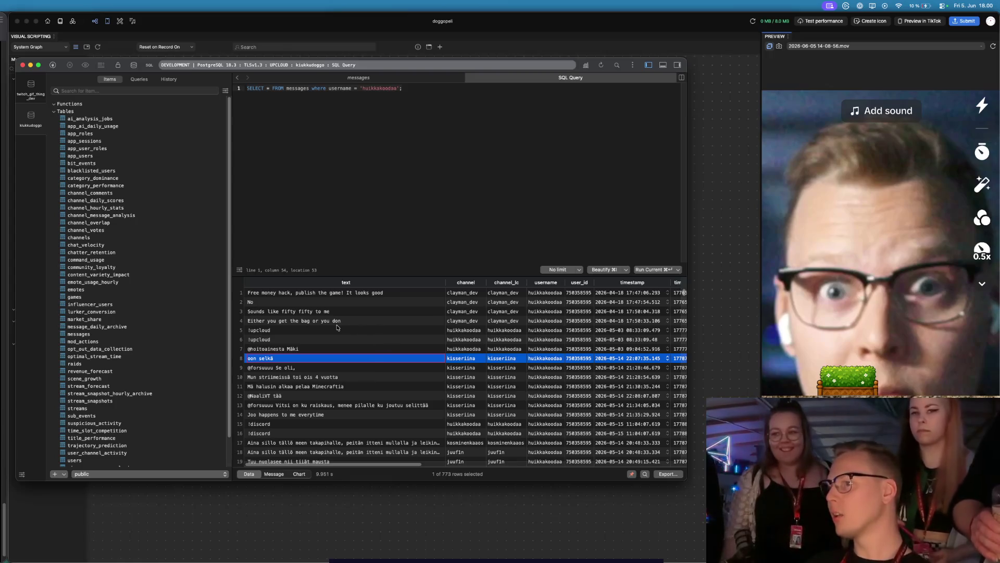
{"action": "scroll", "coordinate": [322, 359], "scroll_direction": "down", "scroll_amount": 10}
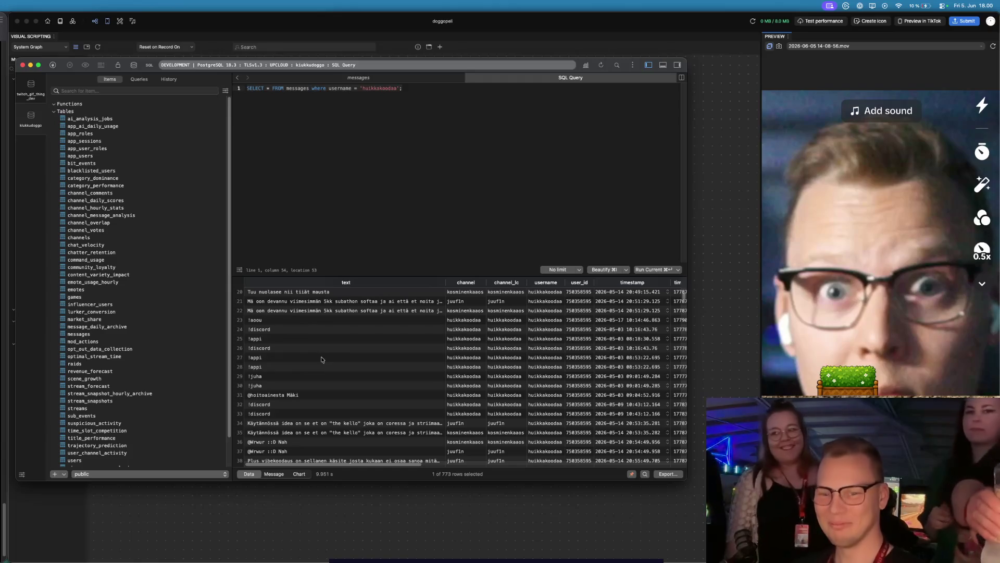
- Enlarge the query editor, view the full messages table, then return to the browser
{"action": "key", "text": "super+Tab"}
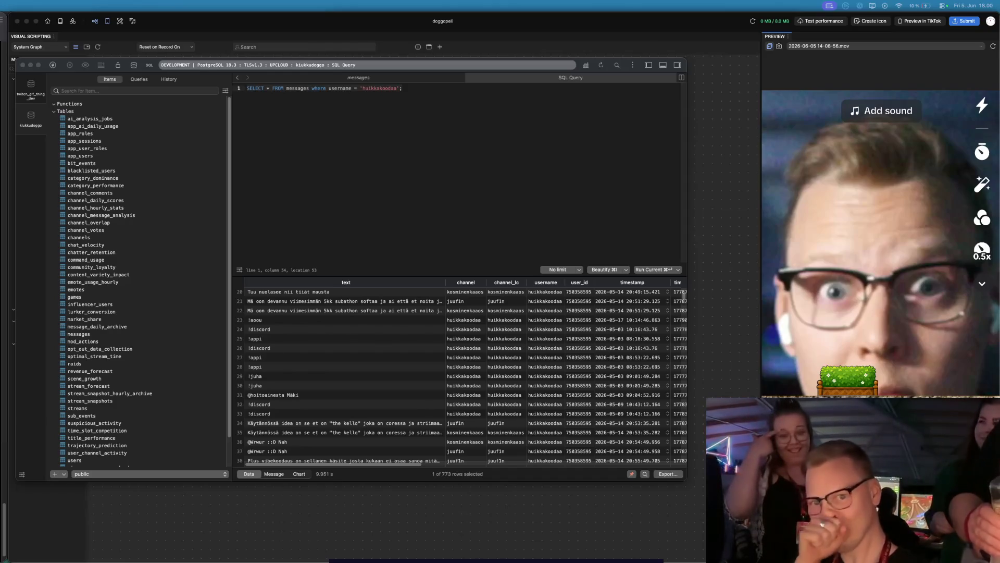
{"action": "left_click", "coordinate": [374, 210]}
{"action": "scroll", "coordinate": [385, 333], "scroll_direction": "up", "scroll_amount": 5}
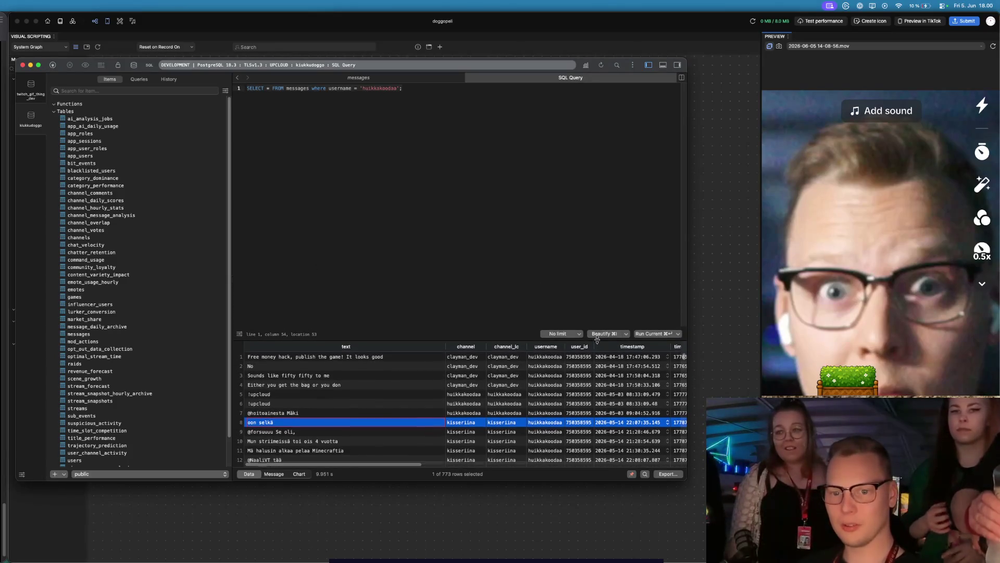
{"action": "left_click_drag", "start_coordinate": [609, 275], "coordinate": [609, 339]}
{"action": "left_click", "coordinate": [450, 262]}
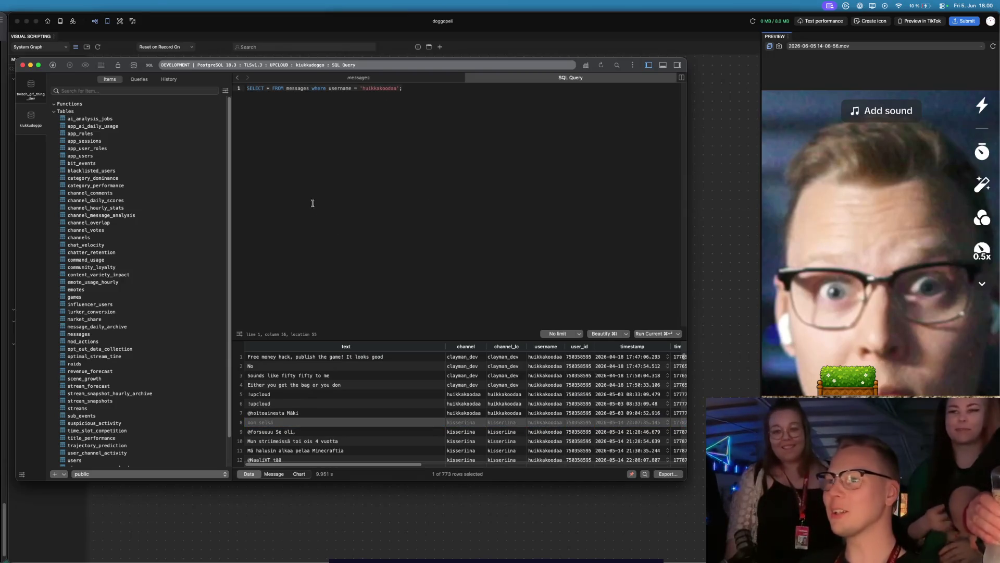
{"action": "left_click", "coordinate": [346, 78]}
{"action": "scroll", "coordinate": [334, 284], "scroll_direction": "down", "scroll_amount": 10}
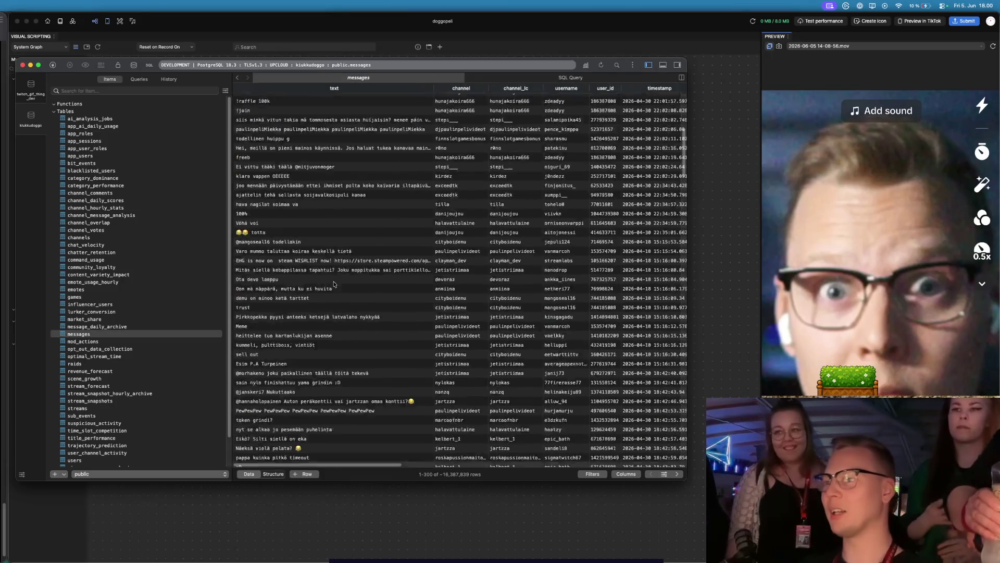
{"action": "scroll", "coordinate": [334, 284], "scroll_direction": "down", "scroll_amount": 15}
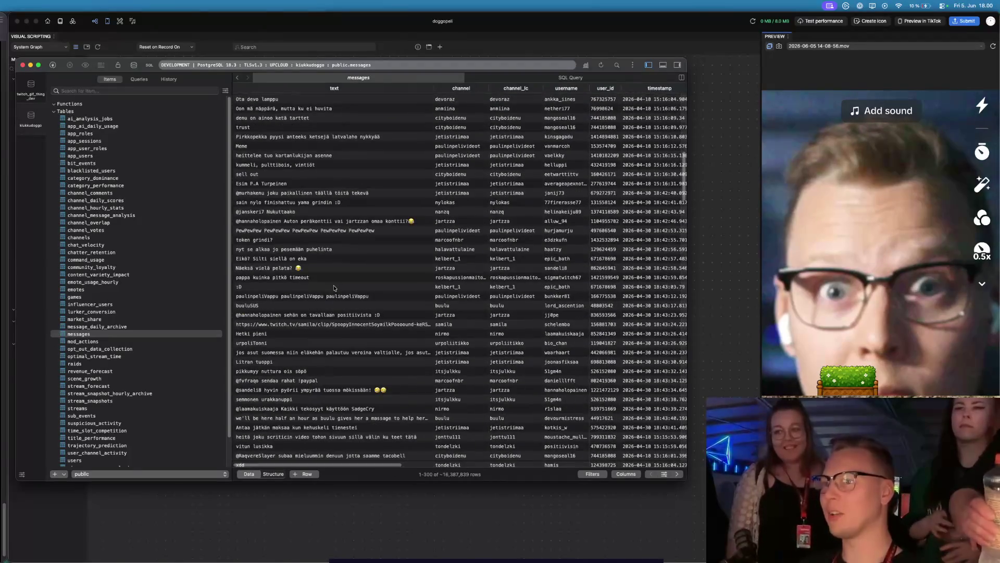
{"action": "key", "text": "super+Tab"}
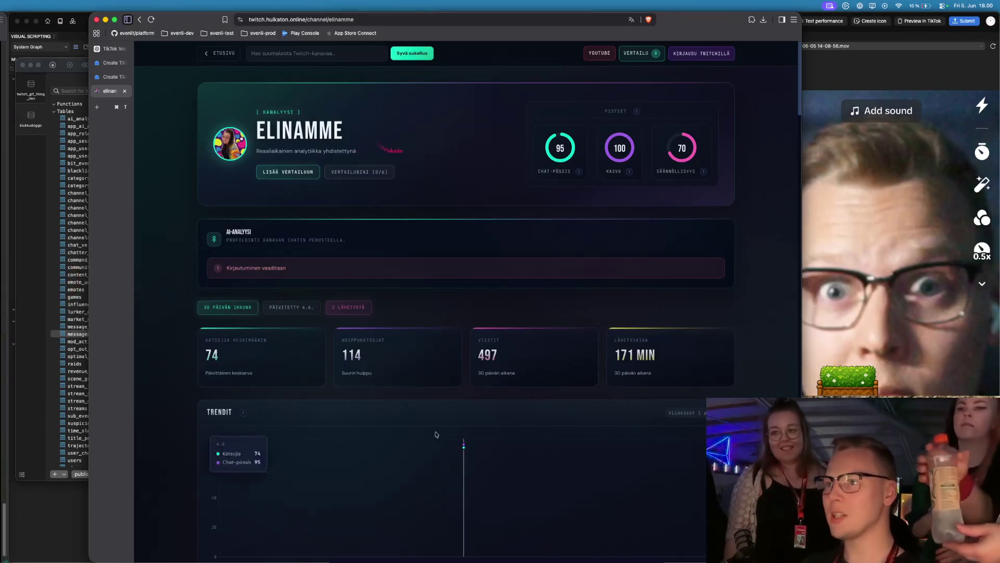
- Change the page address to 'viewer' to open the viewer profile page
{"action": "scroll", "coordinate": [384, 258], "scroll_direction": "down", "scroll_amount": 10}
{"action": "scroll", "coordinate": [384, 257], "scroll_direction": "up", "scroll_amount": 10}
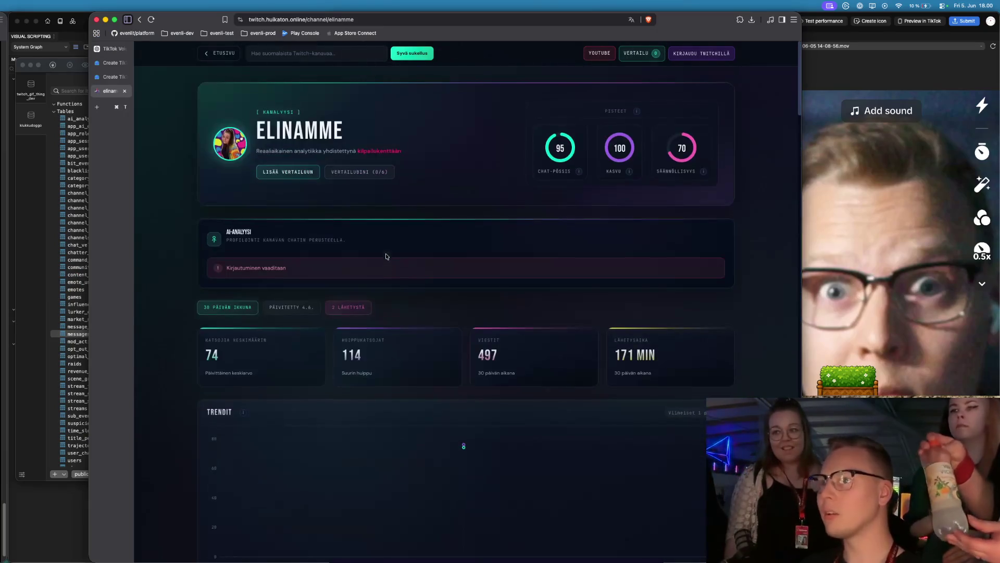
{"action": "double_click", "coordinate": [346, 20]}
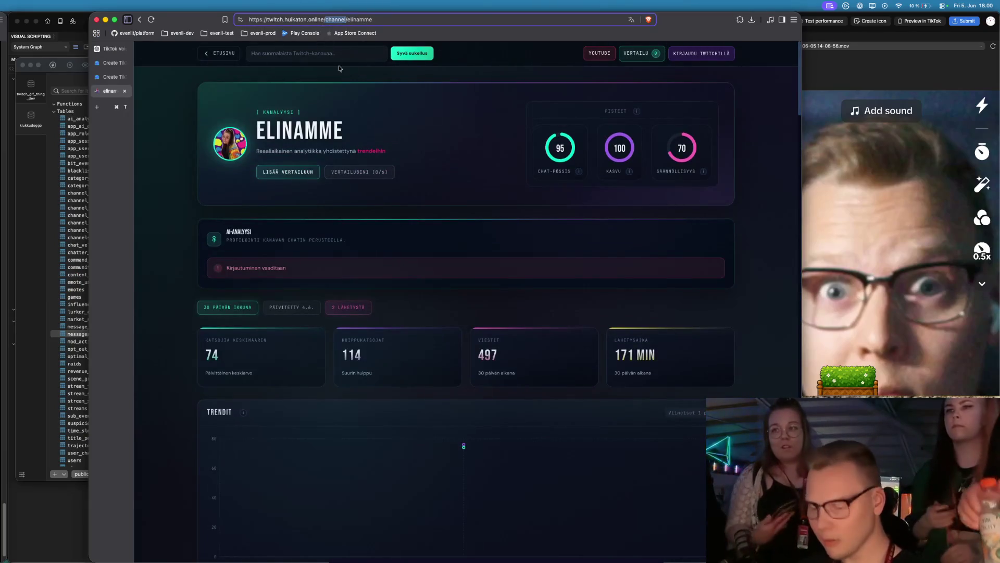
{"action": "type", "text": "vi"}
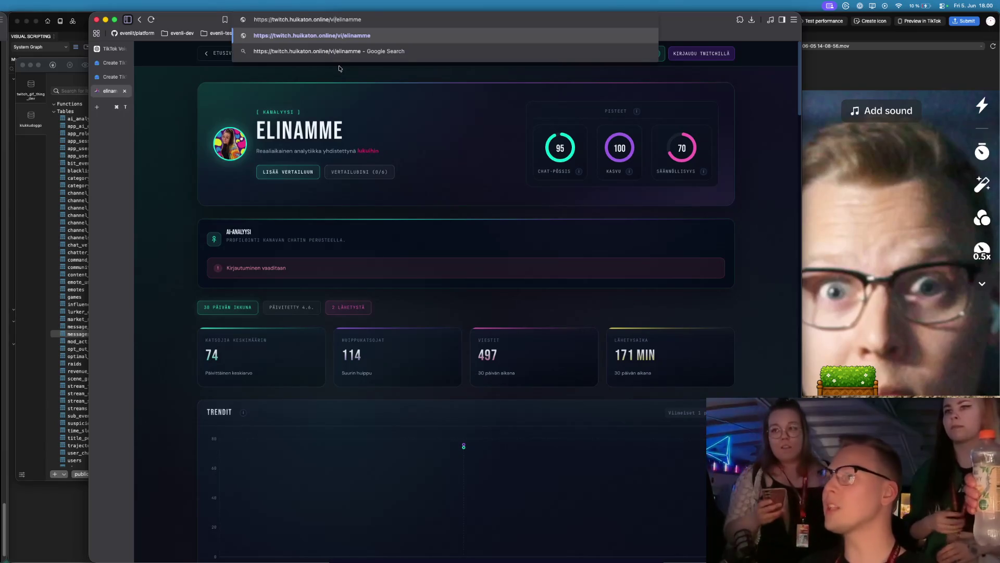
{"action": "type", "text": "ewe"}
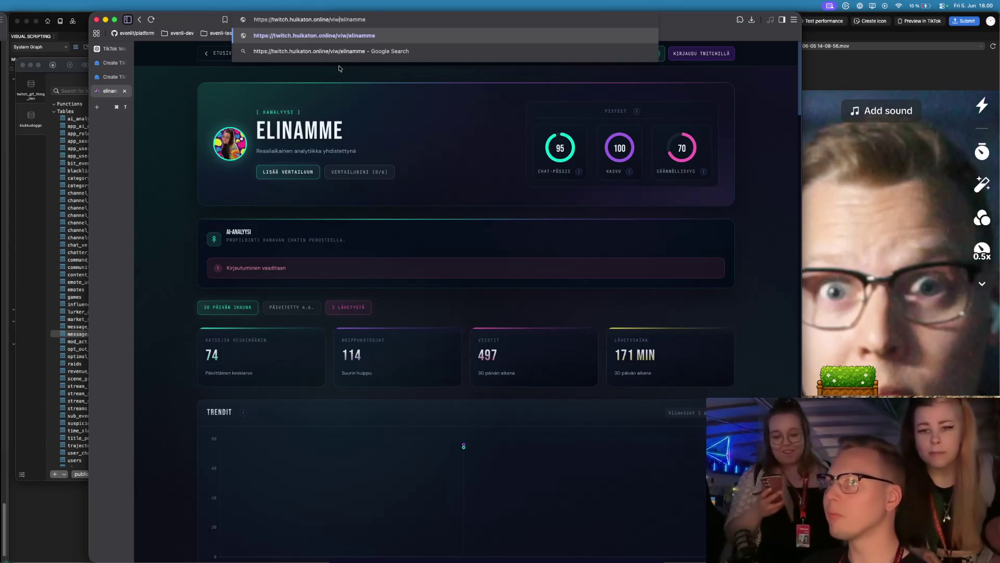
{"action": "type", "text": "r"}
{"action": "key", "text": "Return"}
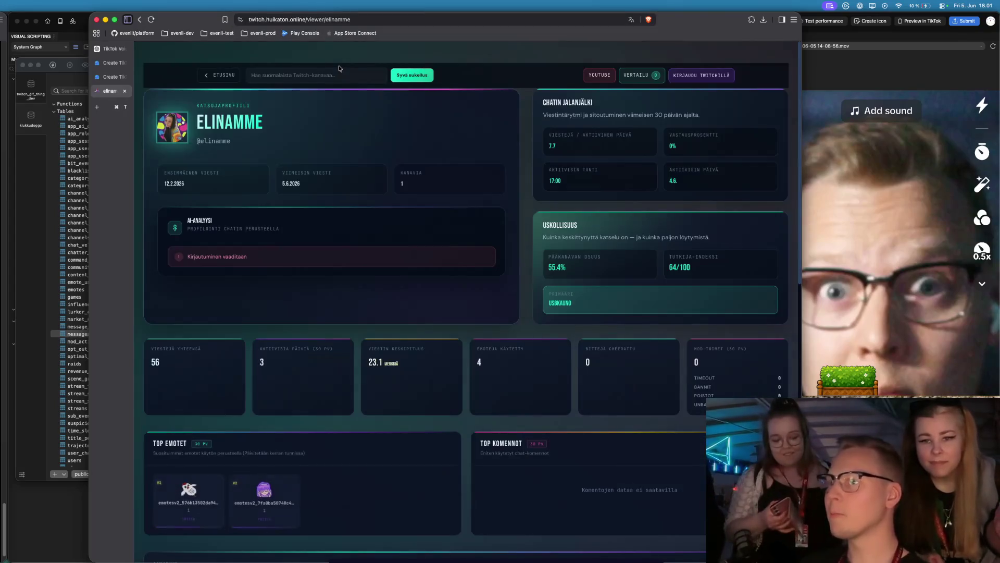
- Review the profile summary: 55.4% main-channel share, primary channel and last message date 5.6.2026
{"action": "scroll", "coordinate": [408, 288], "scroll_direction": "down", "scroll_amount": 10}
{"action": "scroll", "coordinate": [399, 331], "scroll_direction": "up", "scroll_amount": 4}
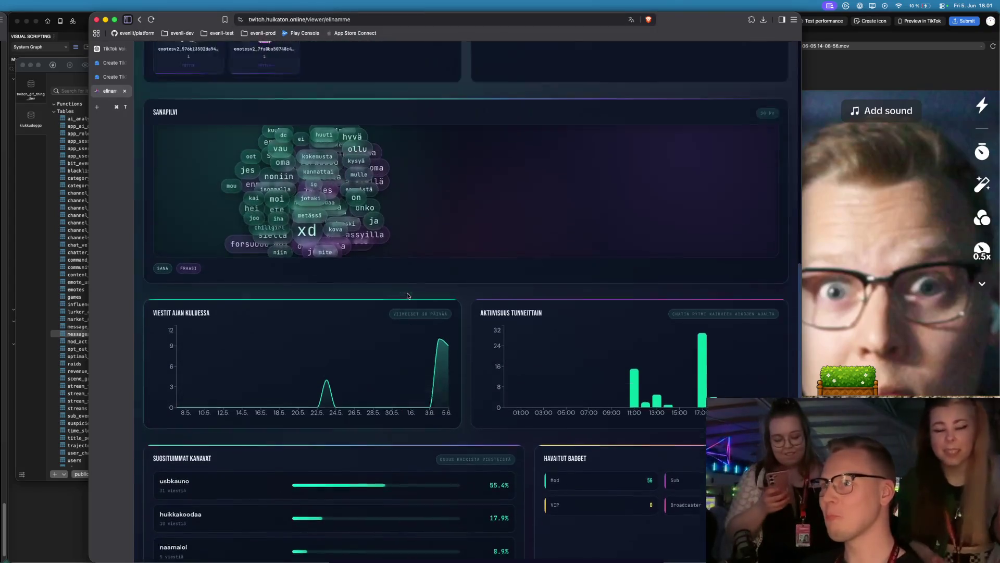
{"action": "scroll", "coordinate": [507, 357], "scroll_direction": "up", "scroll_amount": 6}
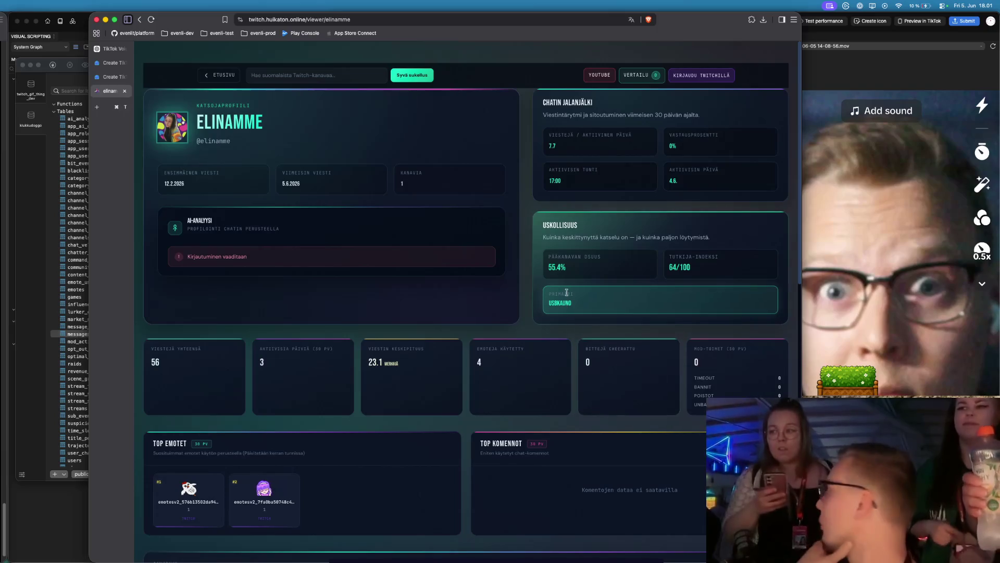
{"action": "triple_click", "coordinate": [540, 269]}
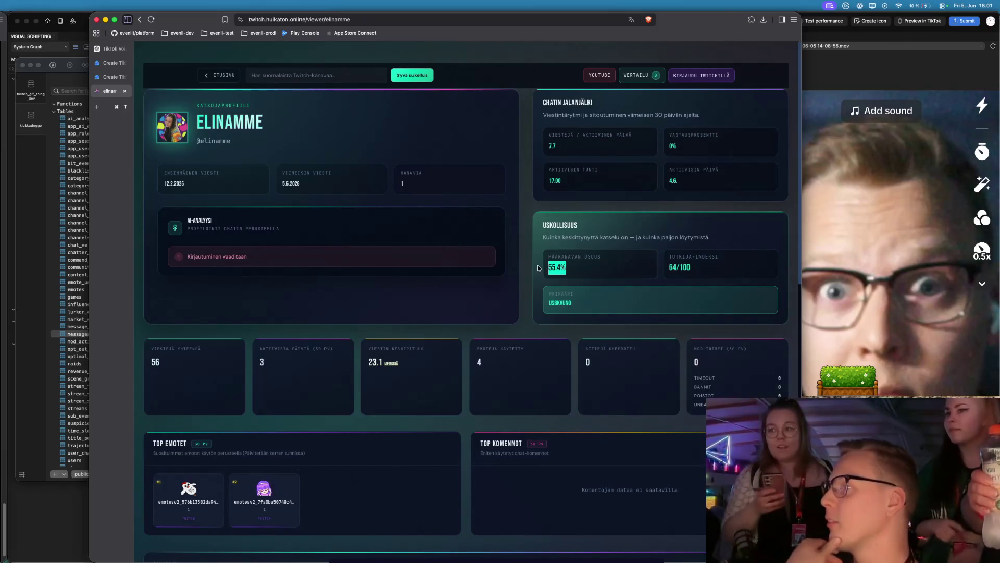
{"action": "left_click_drag", "start_coordinate": [549, 267], "coordinate": [572, 282]}
{"action": "left_click", "coordinate": [586, 277]}
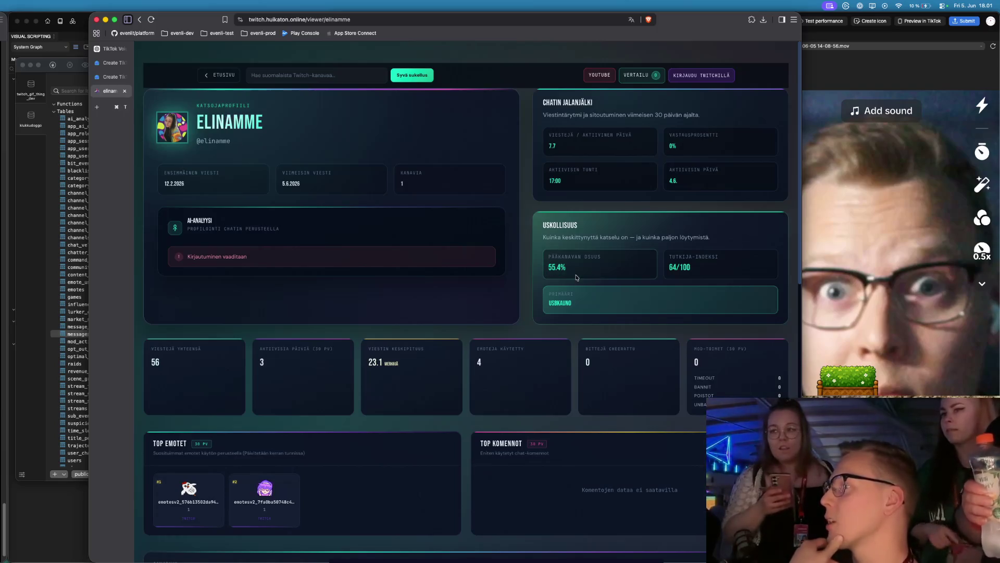
{"action": "double_click", "coordinate": [570, 305]}
{"action": "scroll", "coordinate": [308, 297], "scroll_direction": "down", "scroll_amount": 1}
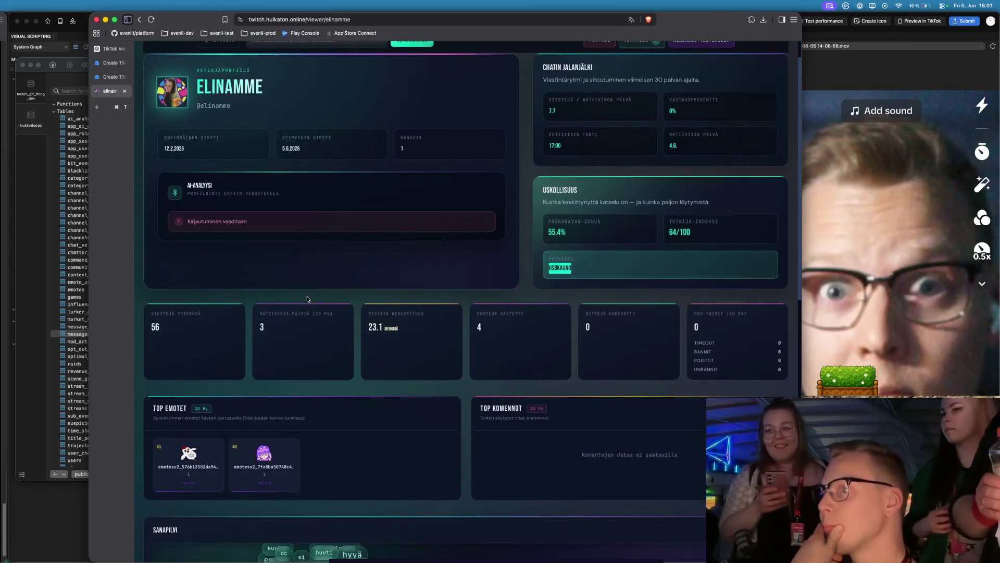
{"action": "double_click", "coordinate": [290, 148]}
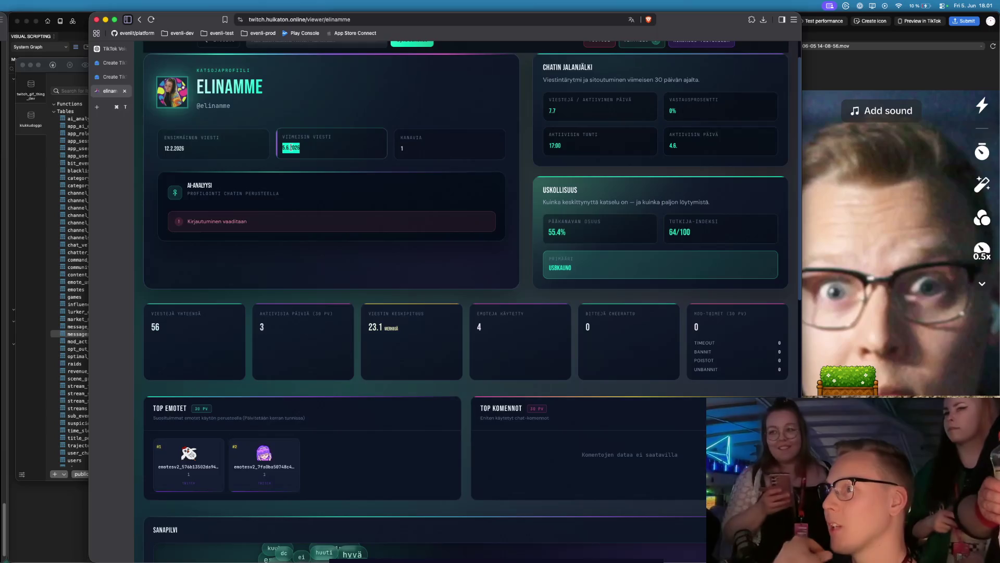
- Scroll through the word cloud, activity charts, top channels and badges, then back to the top
{"action": "scroll", "coordinate": [293, 249], "scroll_direction": "down", "scroll_amount": 1}
{"action": "scroll", "coordinate": [293, 249], "scroll_direction": "down", "scroll_amount": 4}
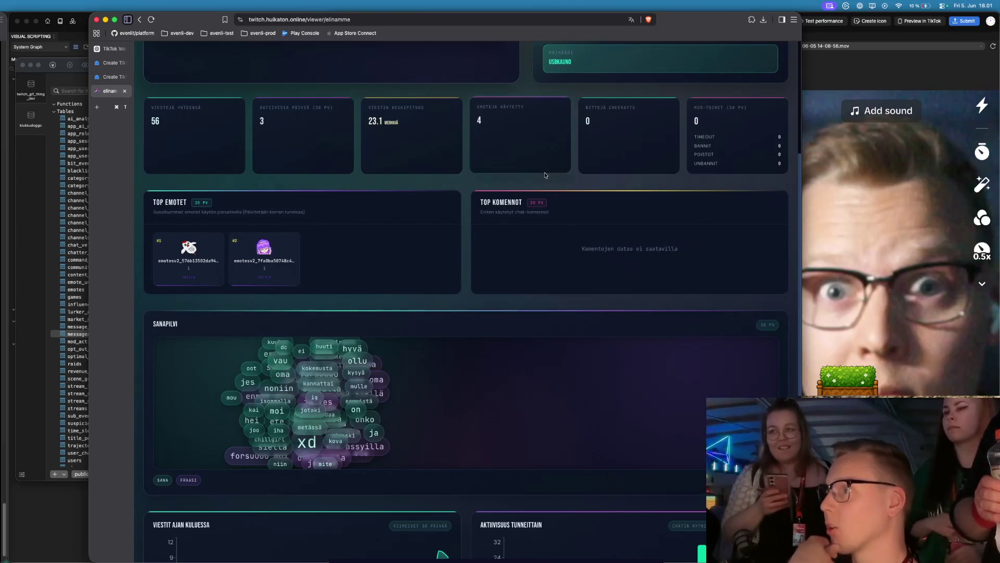
{"action": "scroll", "coordinate": [500, 201], "scroll_direction": "down", "scroll_amount": 2}
{"action": "scroll", "coordinate": [263, 208], "scroll_direction": "down", "scroll_amount": 2}
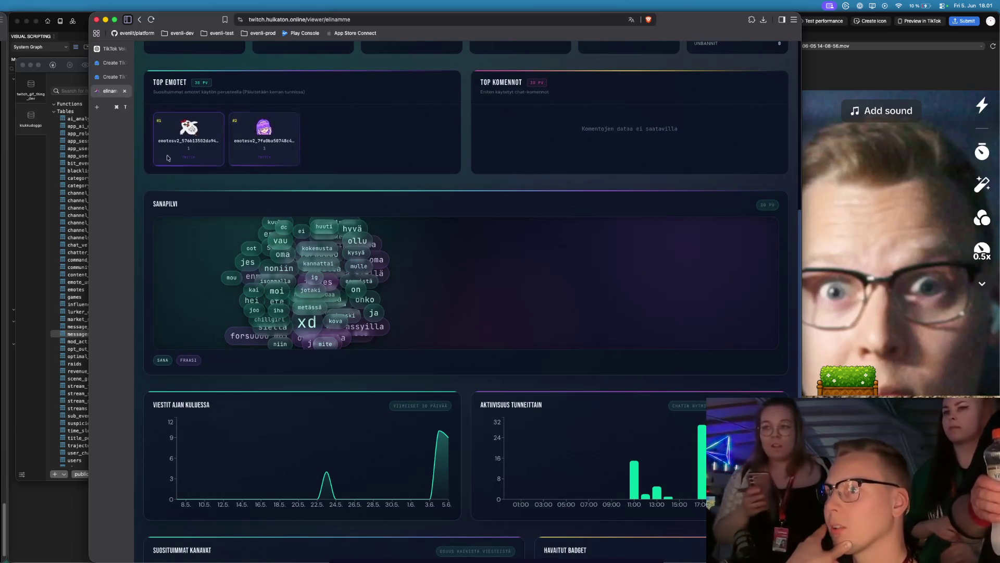
{"action": "scroll", "coordinate": [411, 200], "scroll_direction": "down", "scroll_amount": 5}
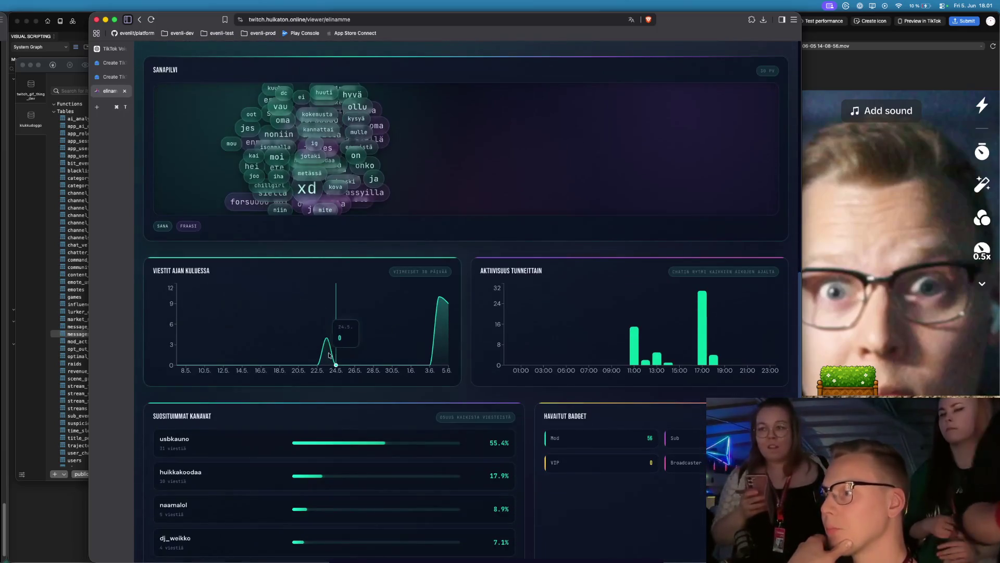
{"action": "scroll", "coordinate": [635, 331], "scroll_direction": "down", "scroll_amount": 1}
{"action": "scroll", "coordinate": [633, 335], "scroll_direction": "down", "scroll_amount": 4}
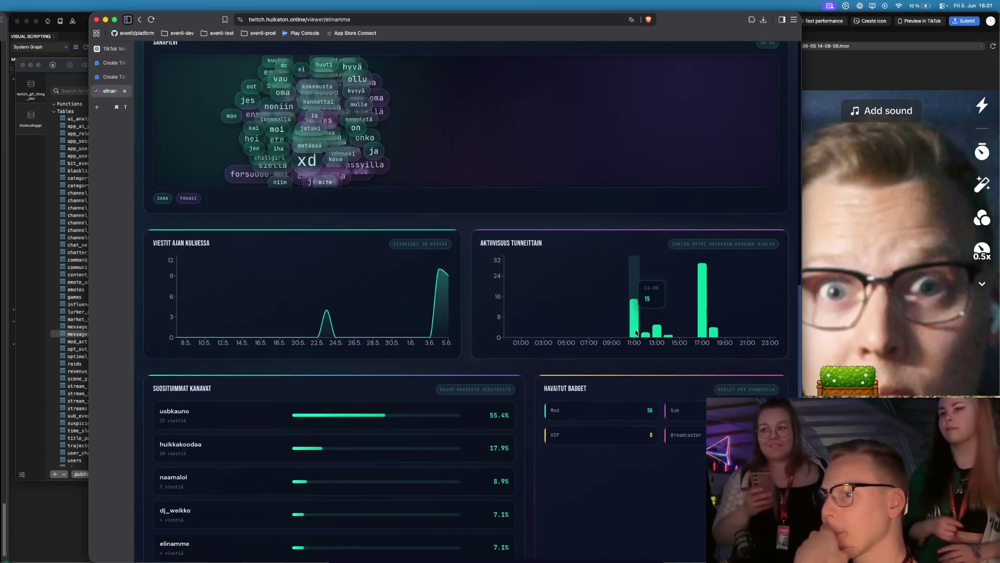
{"action": "scroll", "coordinate": [306, 235], "scroll_direction": "up", "scroll_amount": 5}
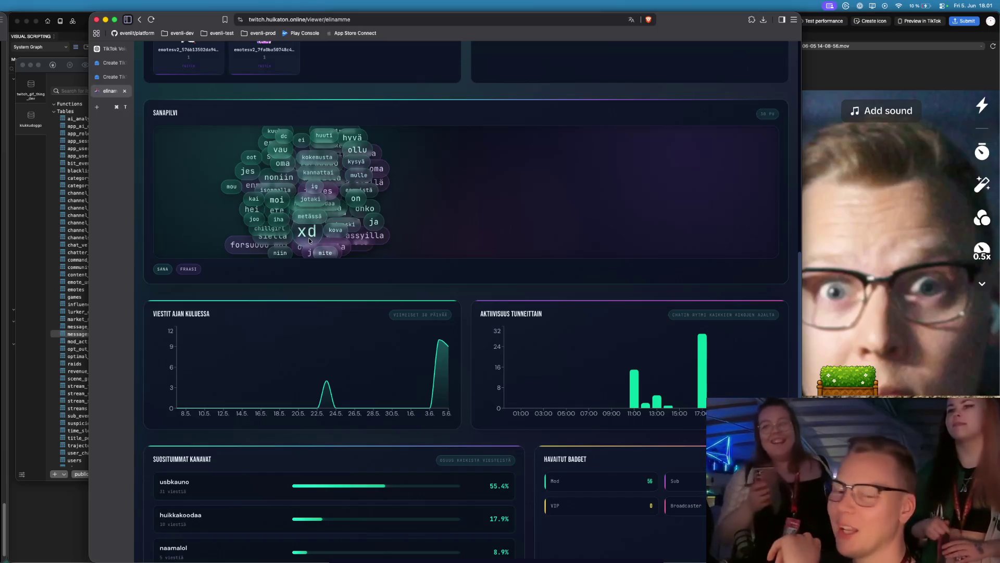
{"action": "scroll", "coordinate": [427, 261], "scroll_direction": "down", "scroll_amount": 1}
{"action": "scroll", "coordinate": [426, 261], "scroll_direction": "down", "scroll_amount": 3}
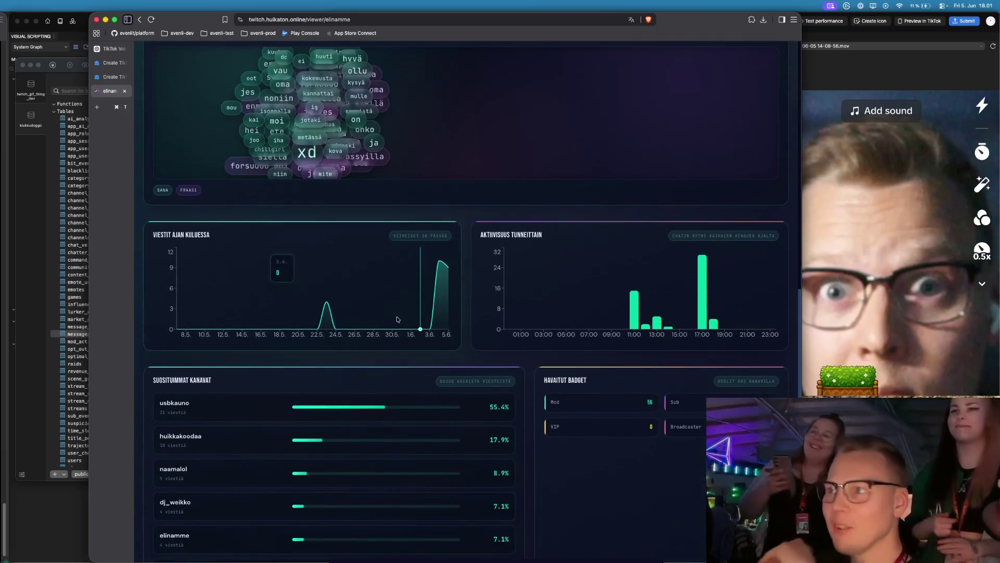
{"action": "scroll", "coordinate": [406, 312], "scroll_direction": "up", "scroll_amount": 20}
{"action": "double_click", "coordinate": [342, 21]}
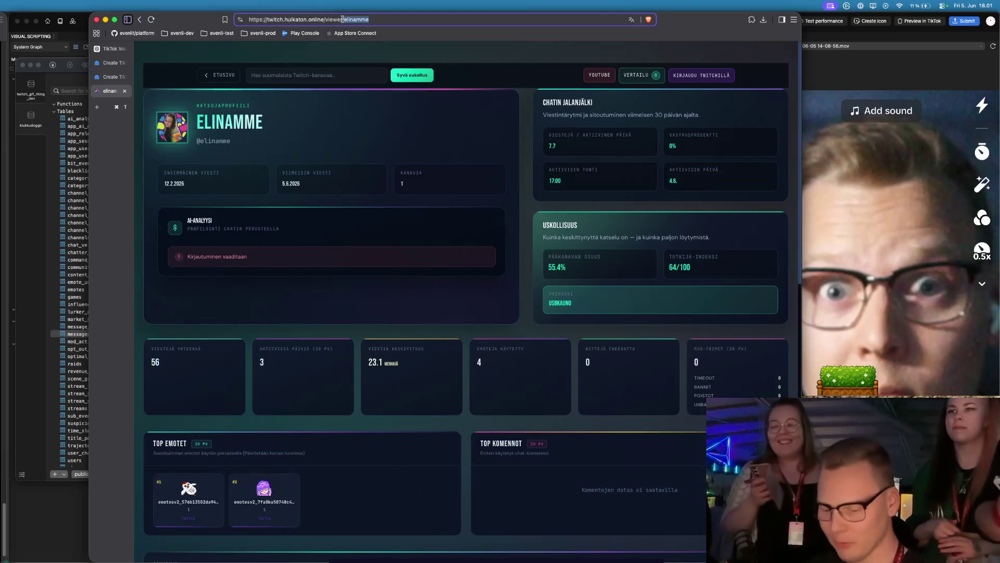
- Load another viewer's profile by name and review its stats, charts and primary channel
{"action": "type", "text": "fors"}
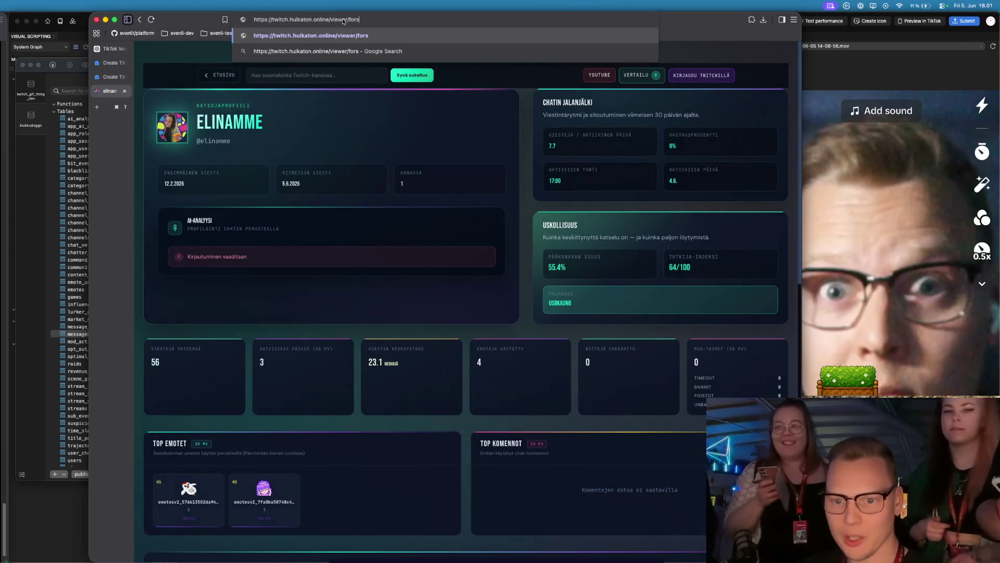
{"action": "type", "text": "uuu"}
{"action": "key", "text": "Return"}
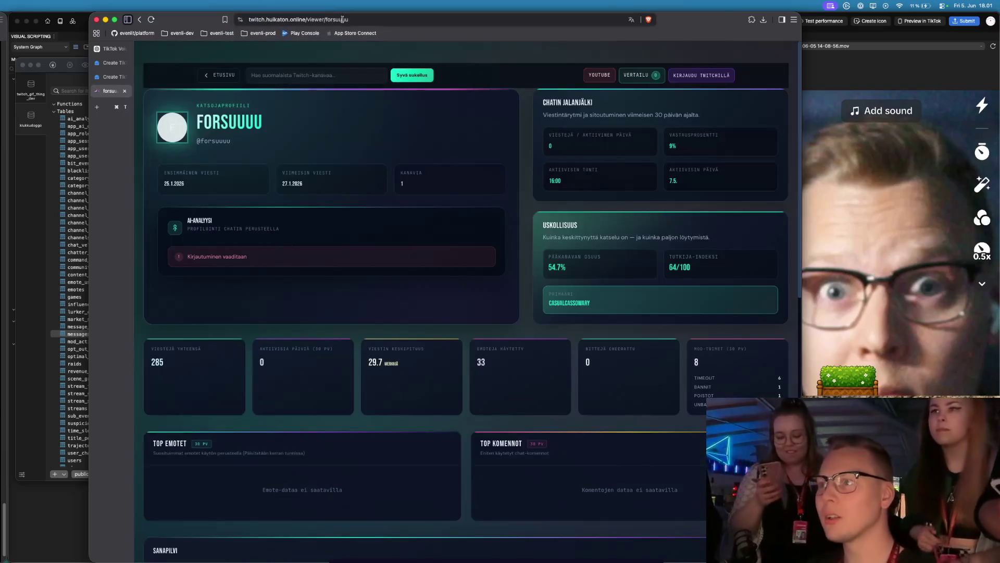
{"action": "scroll", "coordinate": [386, 189], "scroll_direction": "down", "scroll_amount": 1}
{"action": "scroll", "coordinate": [386, 189], "scroll_direction": "down", "scroll_amount": 1}
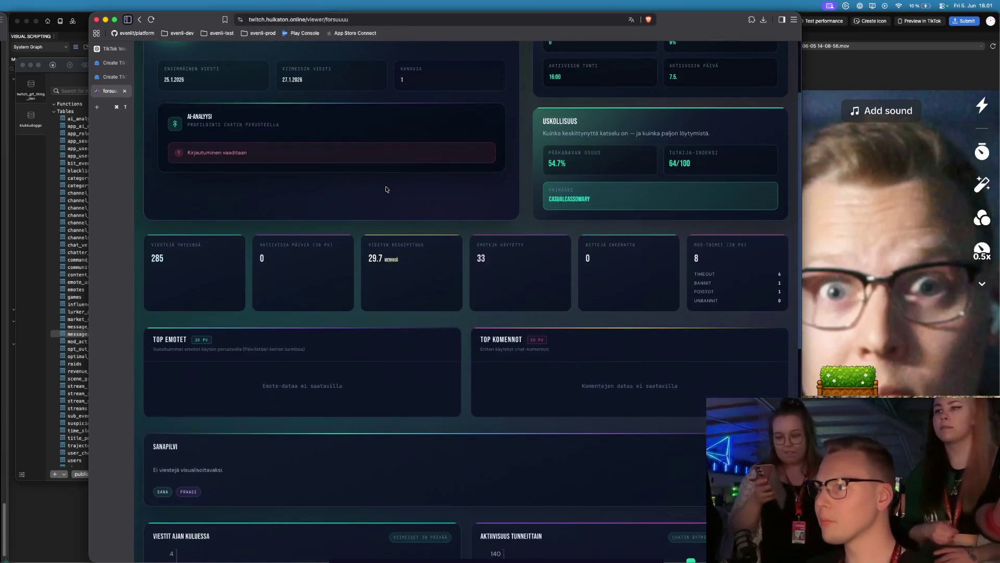
{"action": "scroll", "coordinate": [386, 189], "scroll_direction": "up", "scroll_amount": 1}
{"action": "double_click", "coordinate": [584, 260]}
{"action": "scroll", "coordinate": [584, 260], "scroll_direction": "down", "scroll_amount": 1}
{"action": "scroll", "coordinate": [584, 259], "scroll_direction": "down", "scroll_amount": 8}
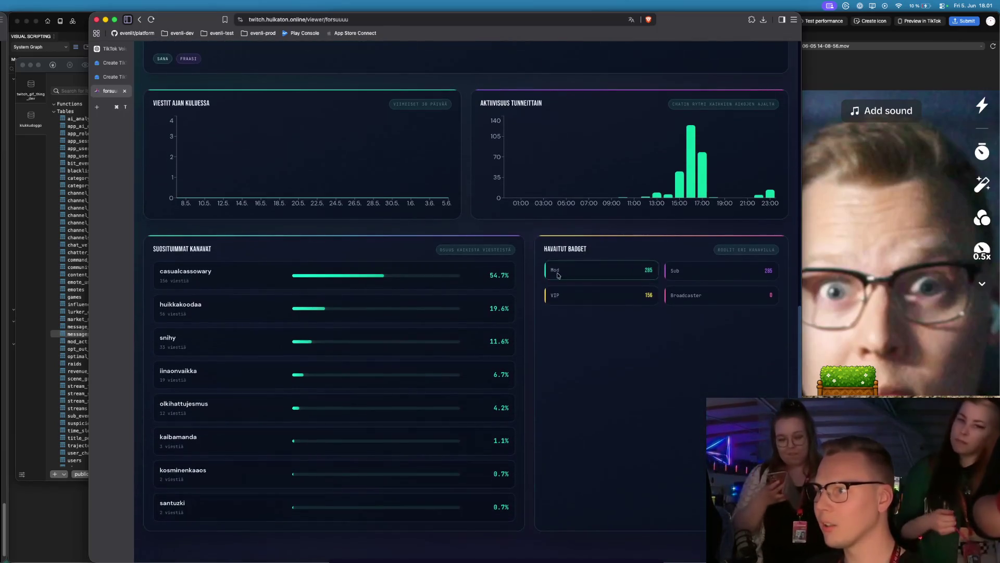
{"action": "scroll", "coordinate": [558, 275], "scroll_direction": "up", "scroll_amount": 10}
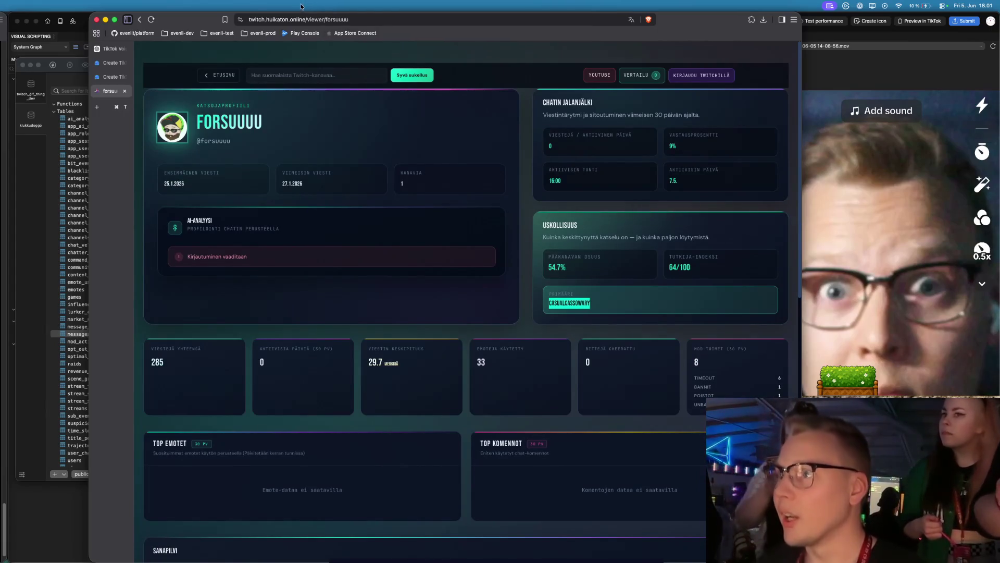
- Paste a different viewer id into the page address
{"action": "double_click", "coordinate": [256, 19]}
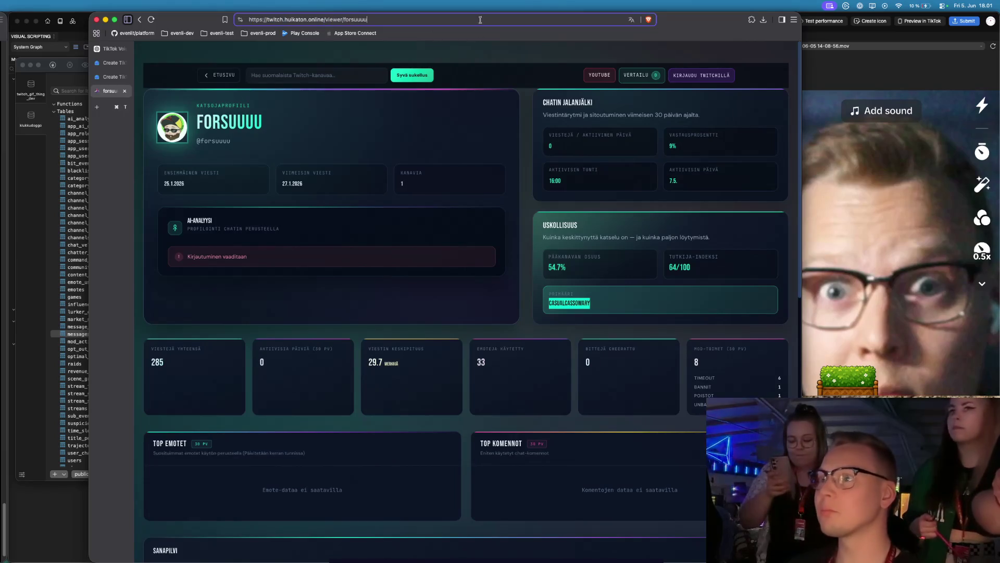
{"action": "left_click", "coordinate": [484, 45]}
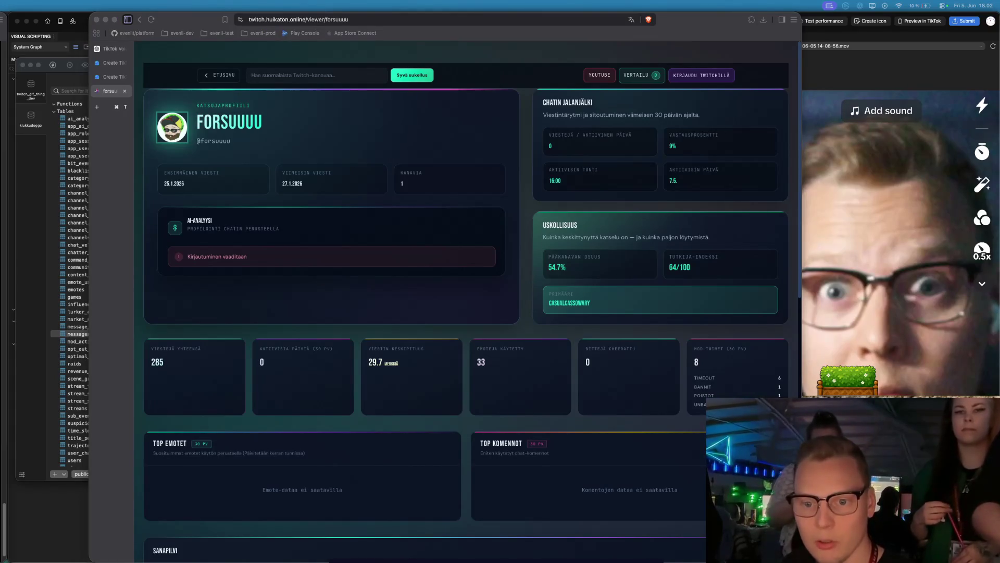
{"action": "left_click", "coordinate": [319, 18]}
{"action": "type", "text": "4510321"}
- Load the pasted viewer's profile and select the beginning of its address
{"action": "key", "text": "Return"}
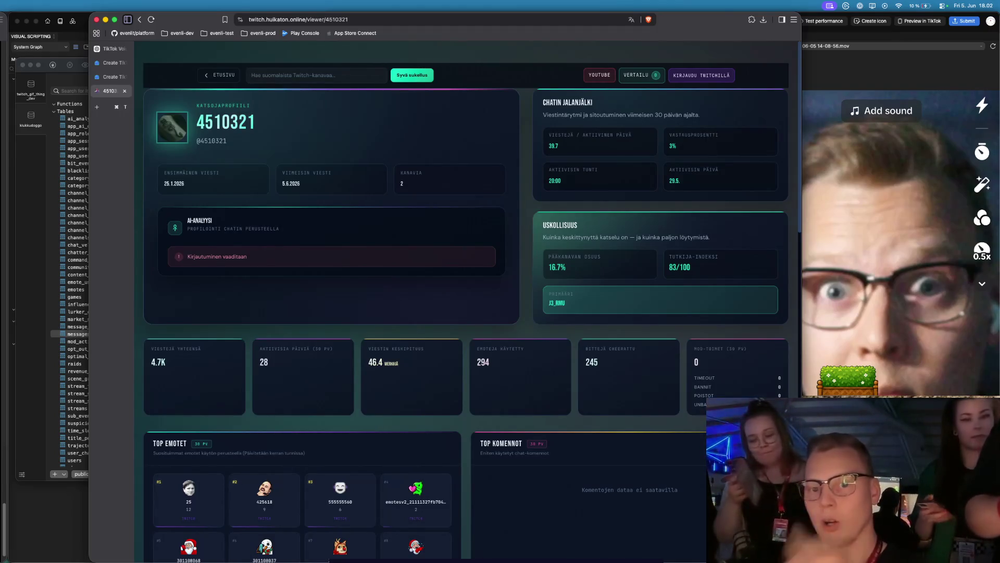
{"action": "scroll", "coordinate": [631, 293], "scroll_direction": "down", "scroll_amount": 1}
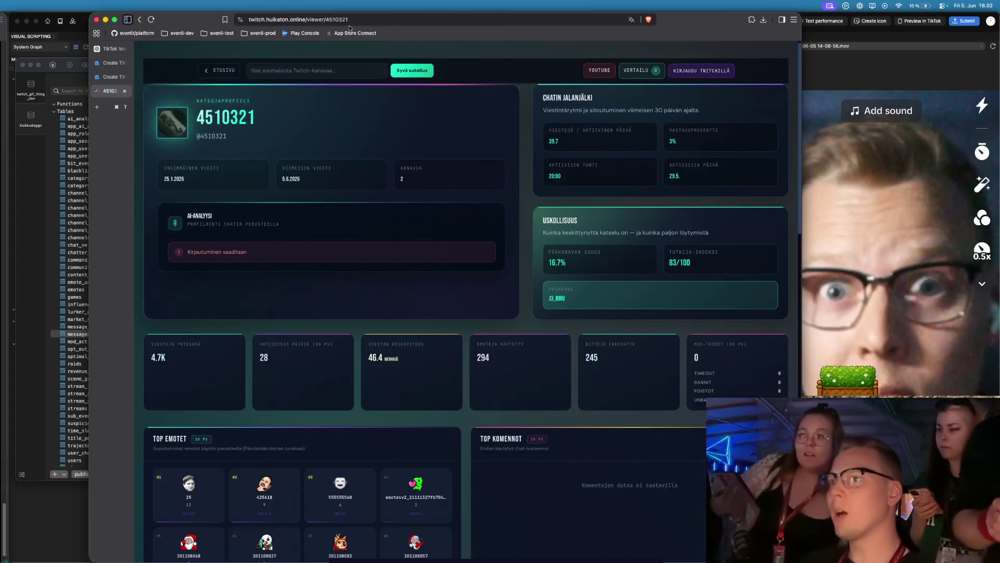
{"action": "left_click", "coordinate": [318, 20]}
{"action": "left_click", "coordinate": [318, 20]}
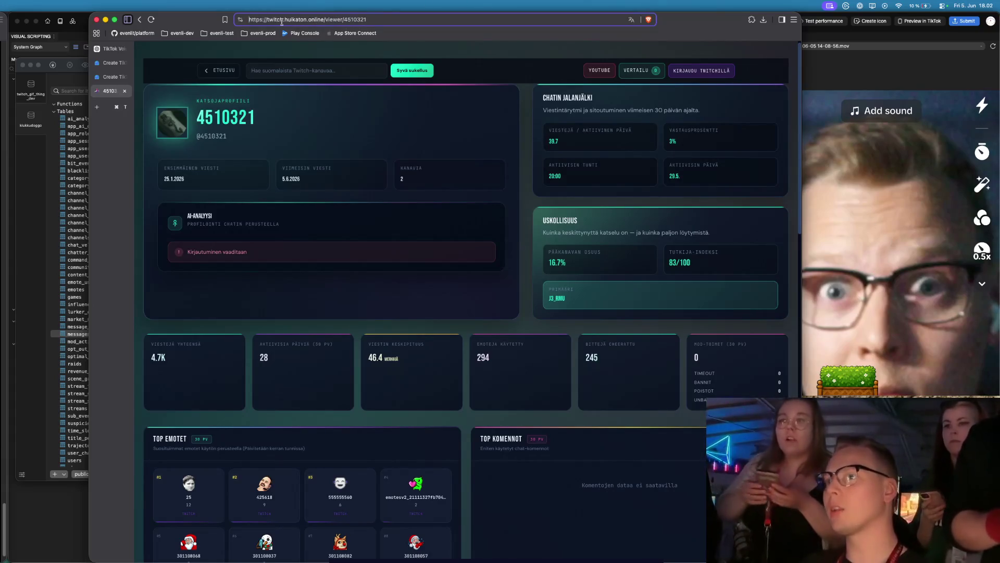
{"action": "left_click_drag", "start_coordinate": [249, 20], "coordinate": [282, 22]}
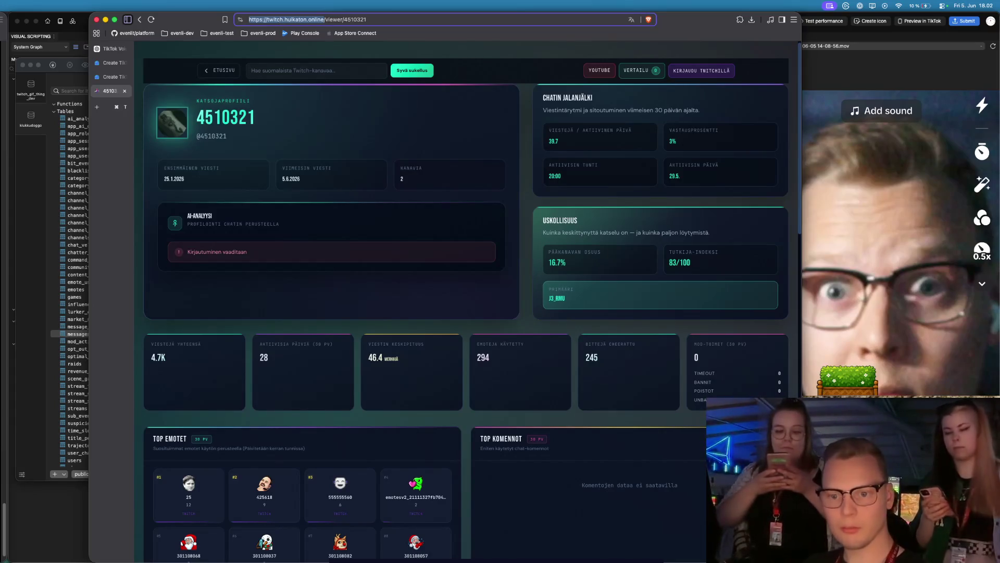
- Scroll through the top emotes, word cloud, hourly activity and most-watched channels, then back up
{"action": "key", "text": "super+Tab"}
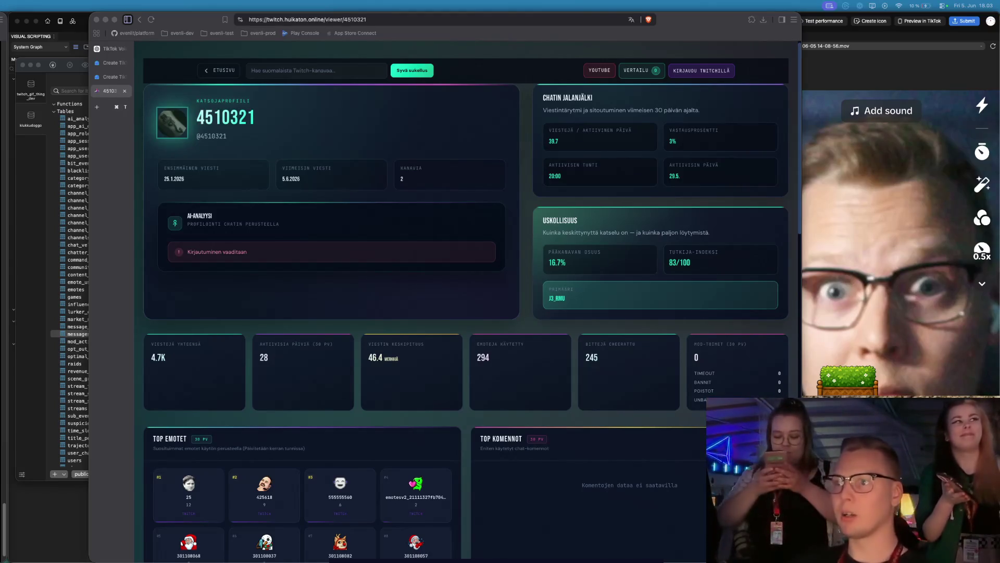
{"action": "scroll", "coordinate": [406, 261], "scroll_direction": "down", "scroll_amount": 2}
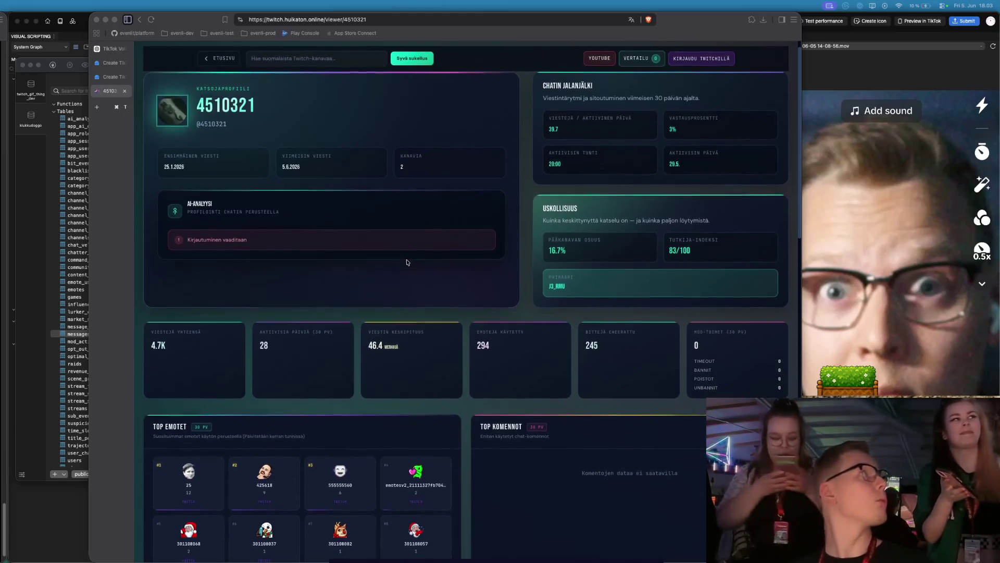
{"action": "scroll", "coordinate": [407, 262], "scroll_direction": "down", "scroll_amount": 1}
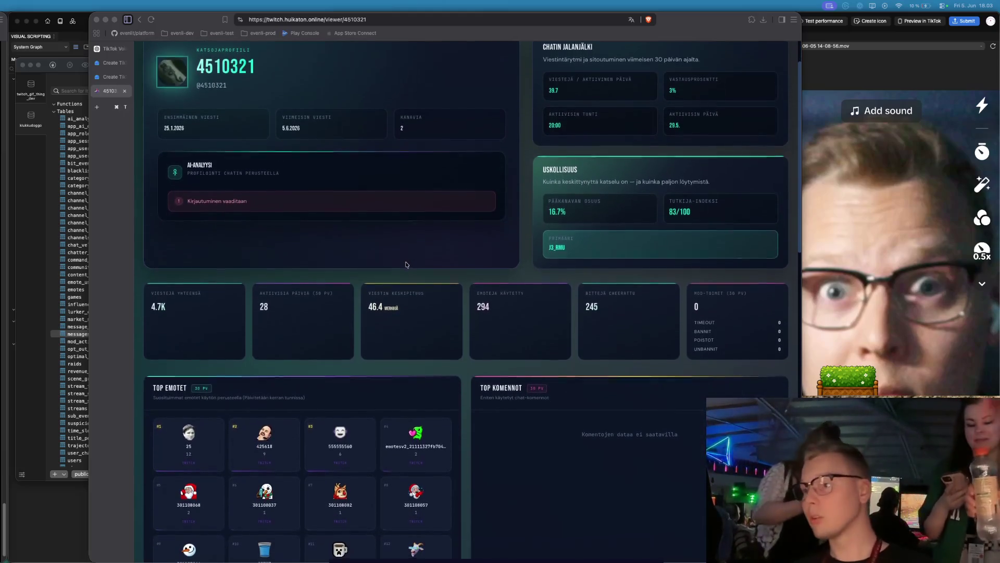
{"action": "scroll", "coordinate": [407, 264], "scroll_direction": "down", "scroll_amount": 10}
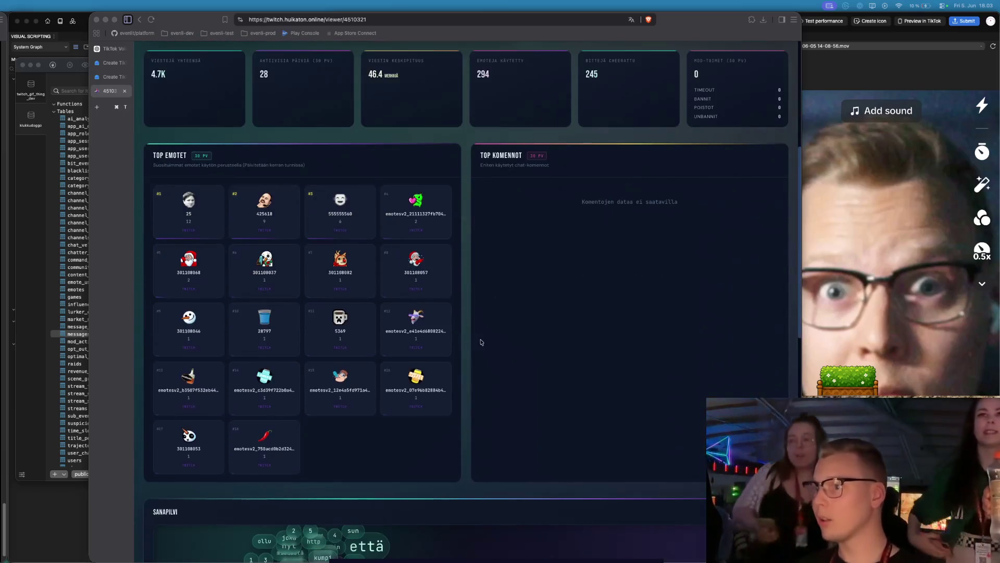
{"action": "scroll", "coordinate": [481, 342], "scroll_direction": "down", "scroll_amount": 5}
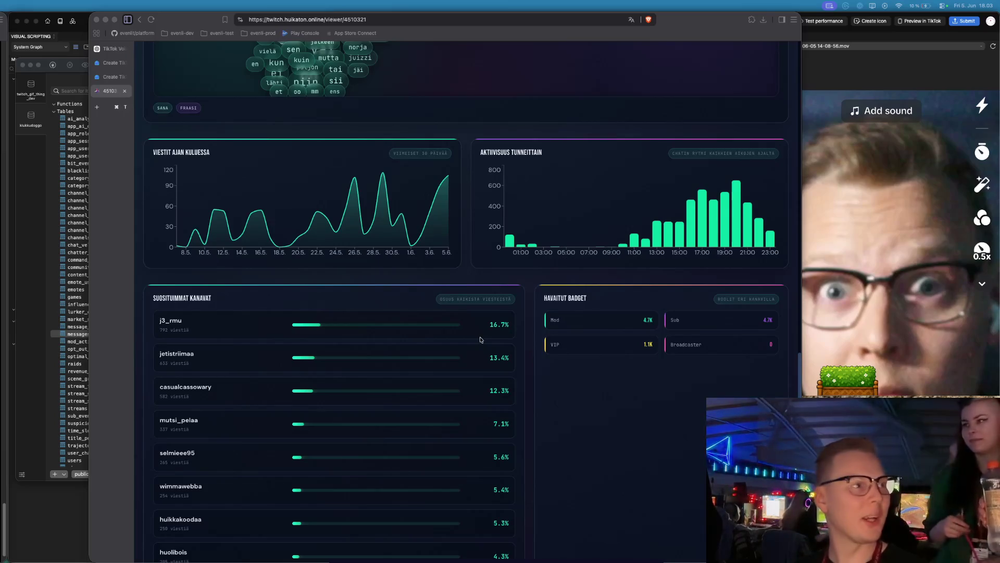
{"action": "scroll", "coordinate": [477, 342], "scroll_direction": "down", "scroll_amount": 1}
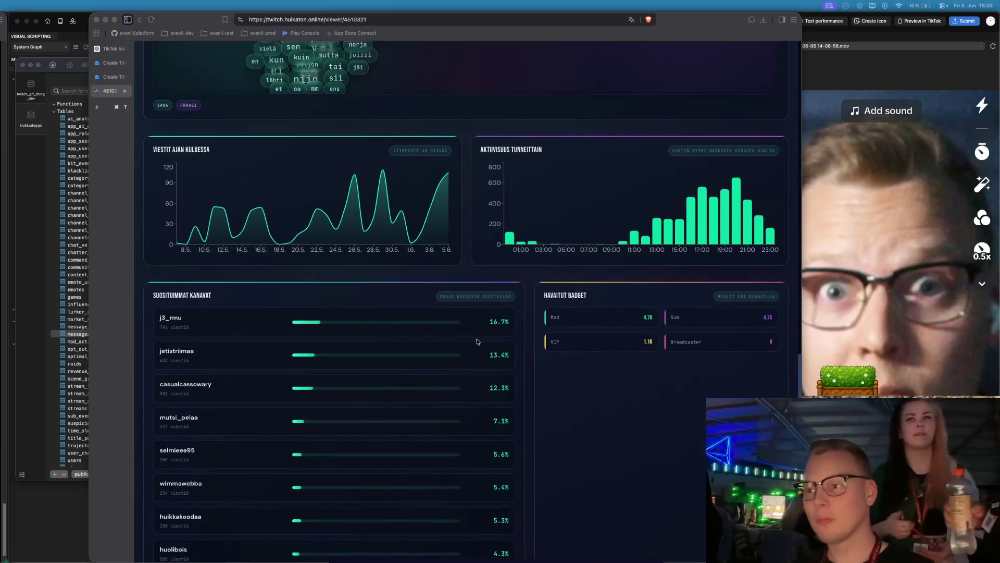
{"action": "scroll", "coordinate": [477, 341], "scroll_direction": "down", "scroll_amount": 2}
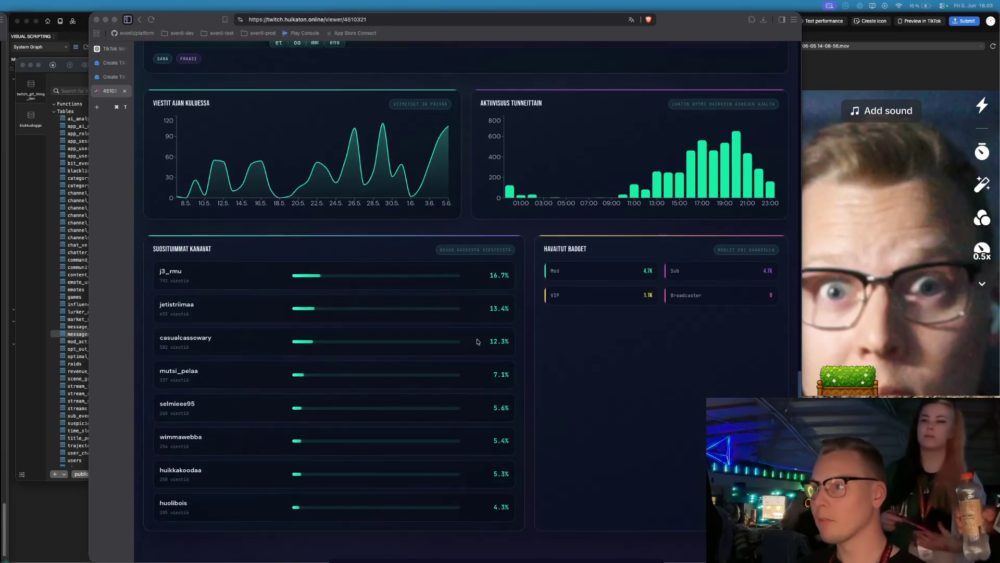
{"action": "scroll", "coordinate": [477, 341], "scroll_direction": "up", "scroll_amount": 10}
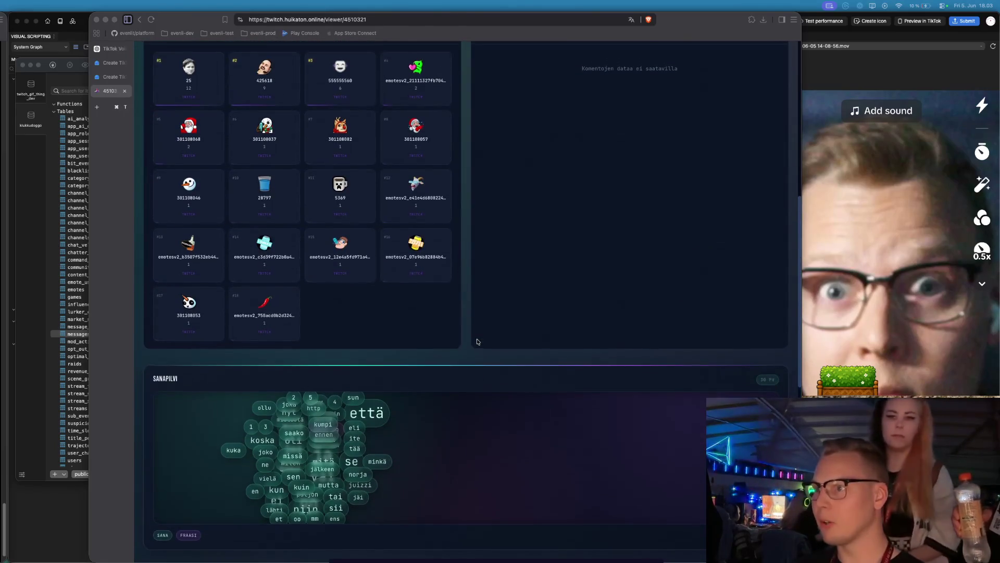
{"action": "scroll", "coordinate": [477, 341], "scroll_direction": "up", "scroll_amount": 8}
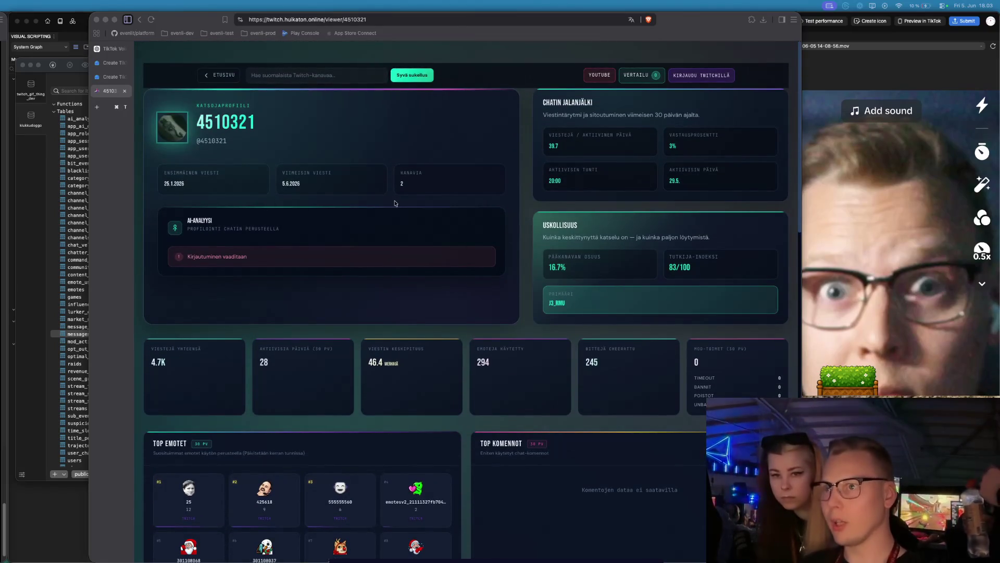
{"action": "key", "text": "super+Tab"}
- Open the Vectorama website in a new tab and go to its AIKATAULU schedule
{"action": "key", "text": "super+t"}
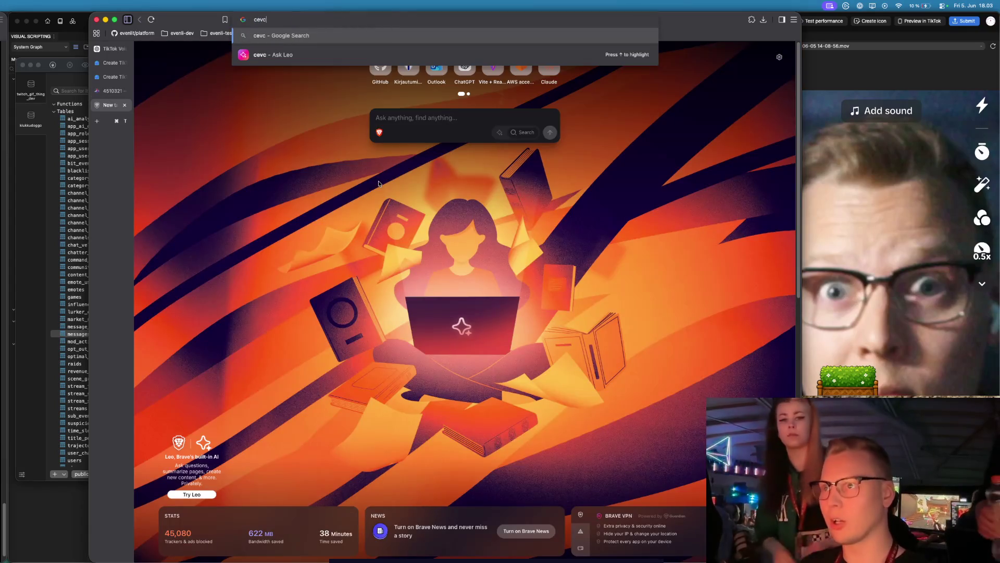
{"action": "type", "text": "vec"}
{"action": "key", "text": "Return"}
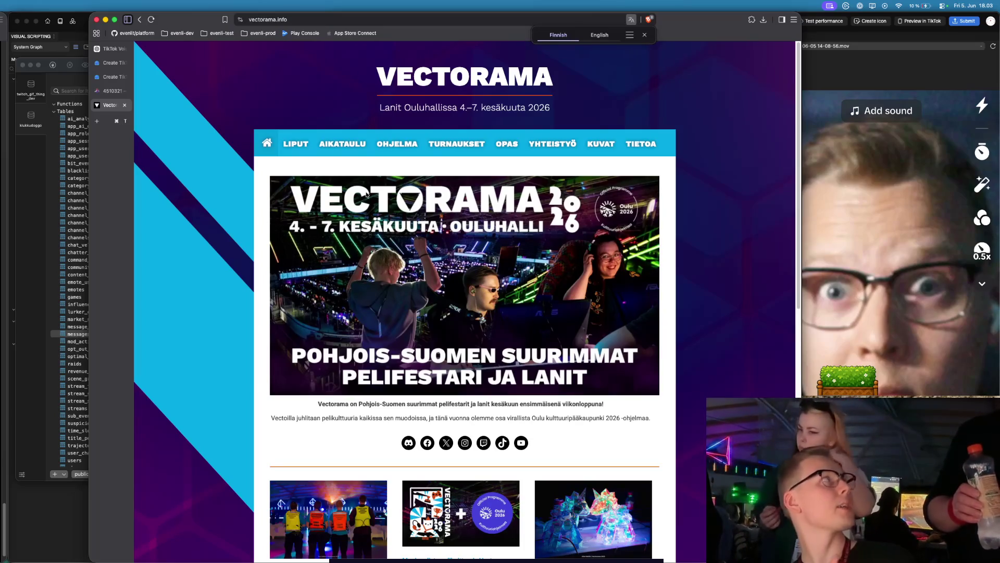
{"action": "left_click", "coordinate": [342, 143]}
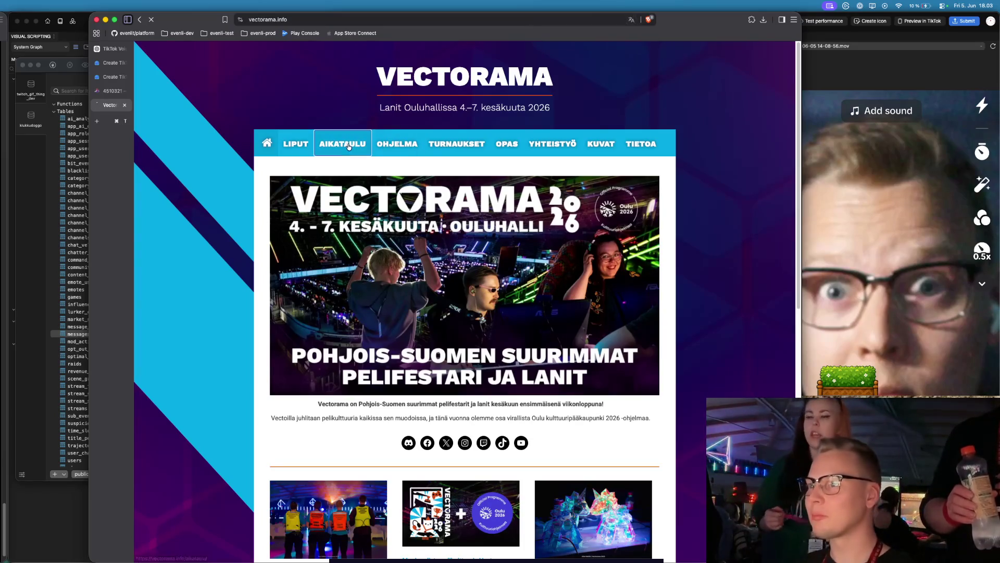
- Read the Friday-to-Sunday programme, marking Friday's Connection Interrupted time slot
{"action": "scroll", "coordinate": [394, 237], "scroll_direction": "down", "scroll_amount": 3}
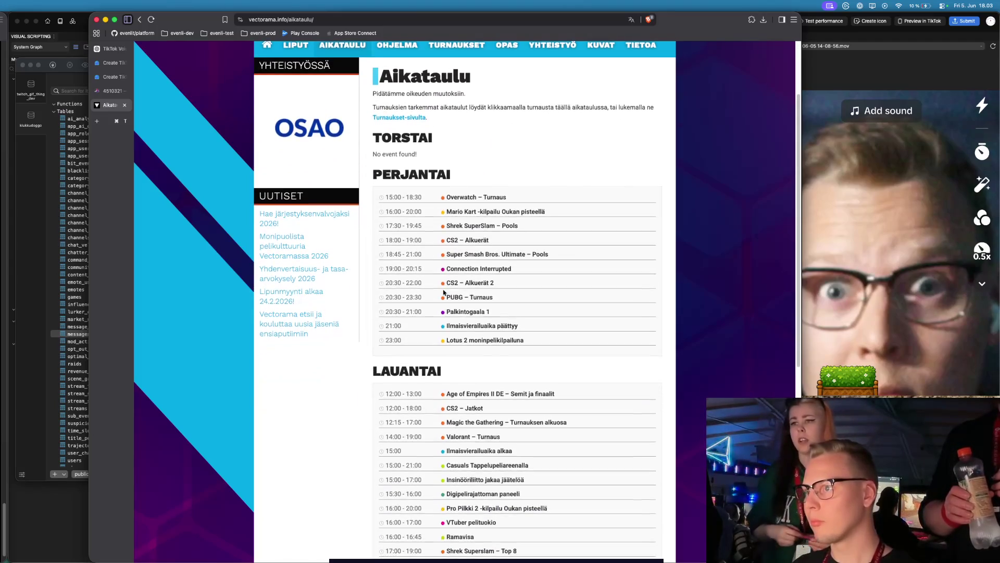
{"action": "scroll", "coordinate": [545, 273], "scroll_direction": "down", "scroll_amount": 10}
{"action": "scroll", "coordinate": [543, 273], "scroll_direction": "up", "scroll_amount": 2}
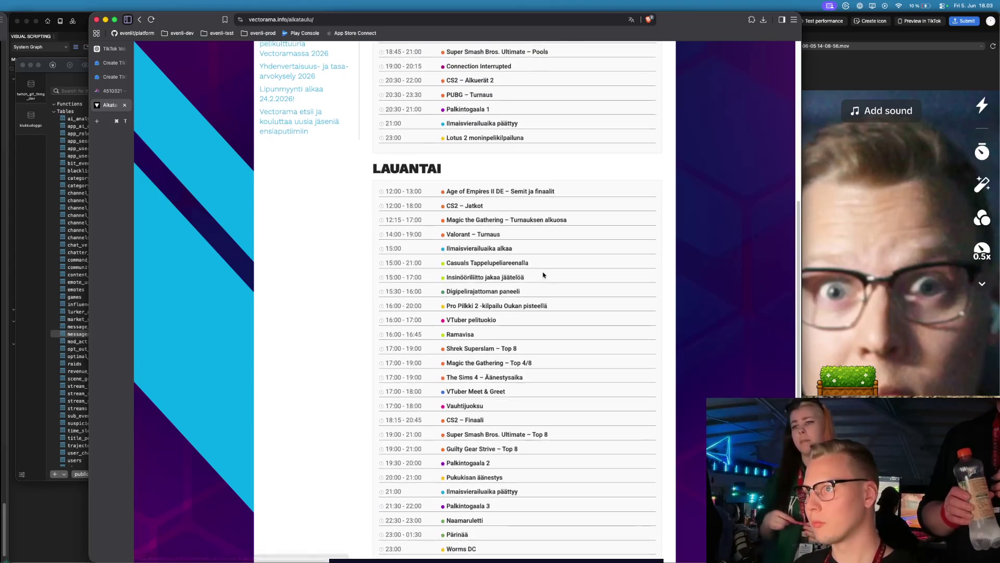
{"action": "scroll", "coordinate": [408, 84], "scroll_direction": "up", "scroll_amount": 1}
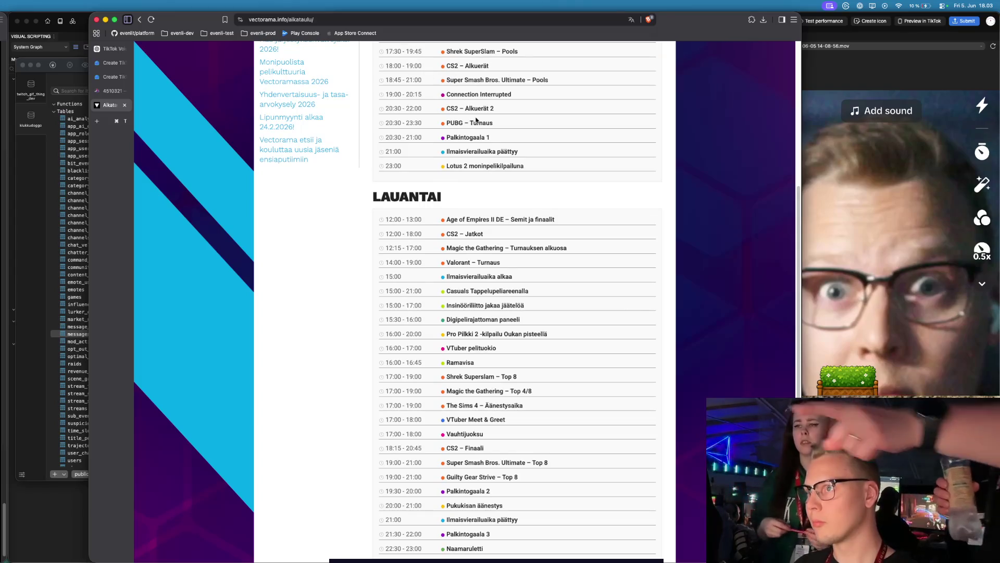
{"action": "scroll", "coordinate": [453, 105], "scroll_direction": "up", "scroll_amount": 5}
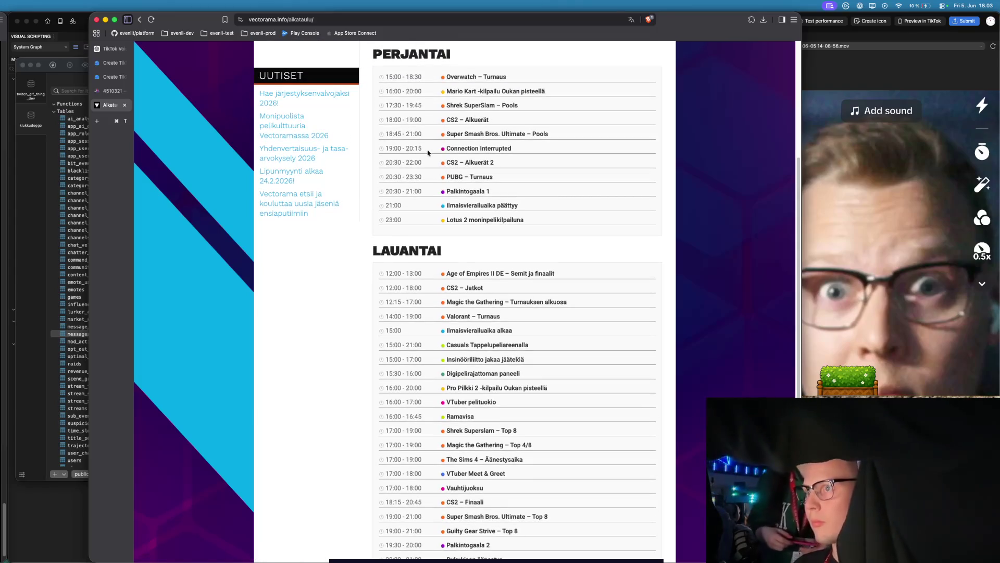
{"action": "left_click_drag", "start_coordinate": [537, 150], "coordinate": [384, 148]}
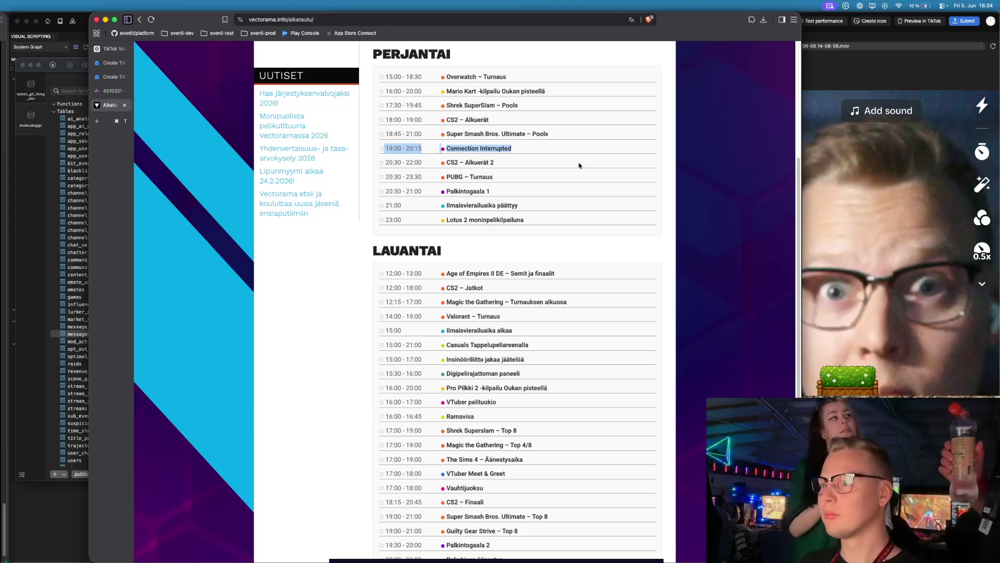
{"action": "scroll", "coordinate": [549, 284], "scroll_direction": "down", "scroll_amount": 1}
{"action": "scroll", "coordinate": [549, 285], "scroll_direction": "up", "scroll_amount": 6}
{"action": "scroll", "coordinate": [549, 285], "scroll_direction": "down", "scroll_amount": 8}
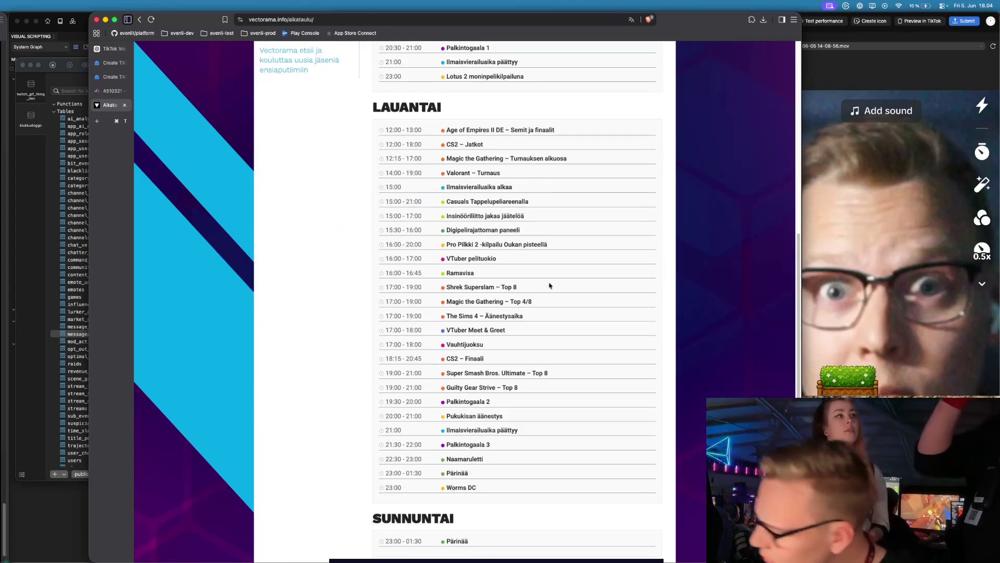
{"action": "scroll", "coordinate": [549, 286], "scroll_direction": "down", "scroll_amount": 2}
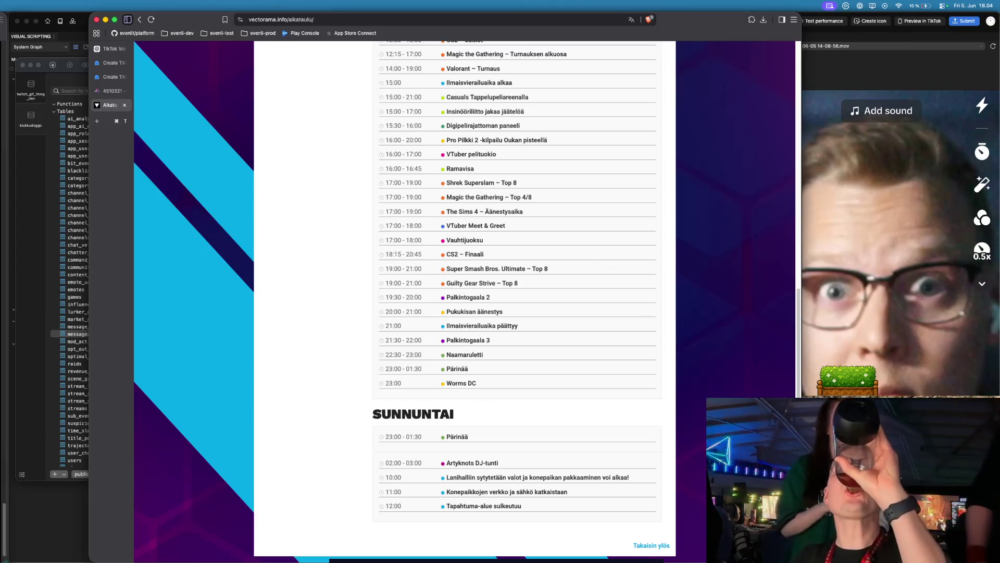
{"action": "left_click", "coordinate": [85, 21]}
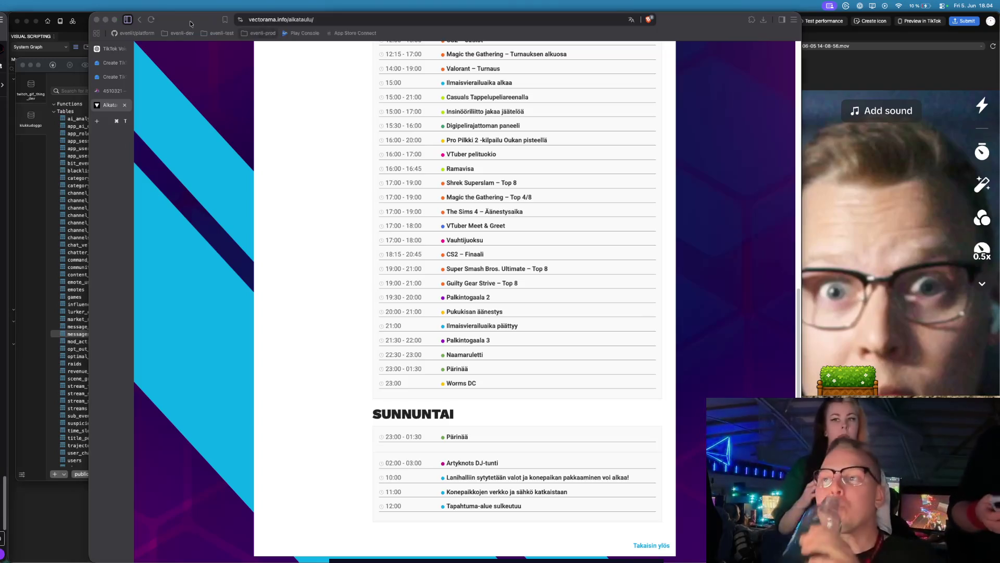
- Close only the Vectorama schedule tab instead of the whole window
{"action": "left_click", "coordinate": [96, 19]}
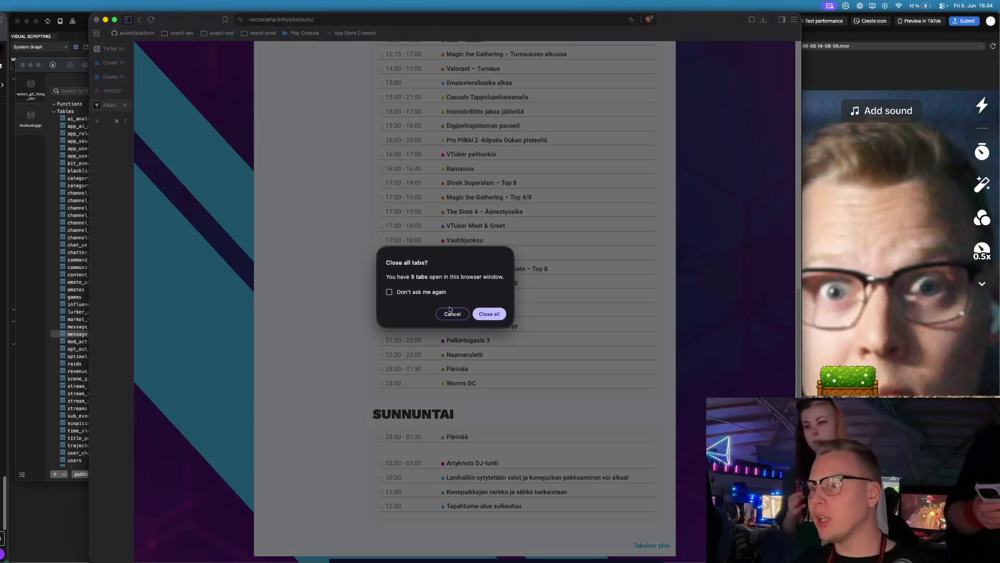
{"action": "left_click", "coordinate": [452, 305]}
{"action": "left_click", "coordinate": [124, 105]}
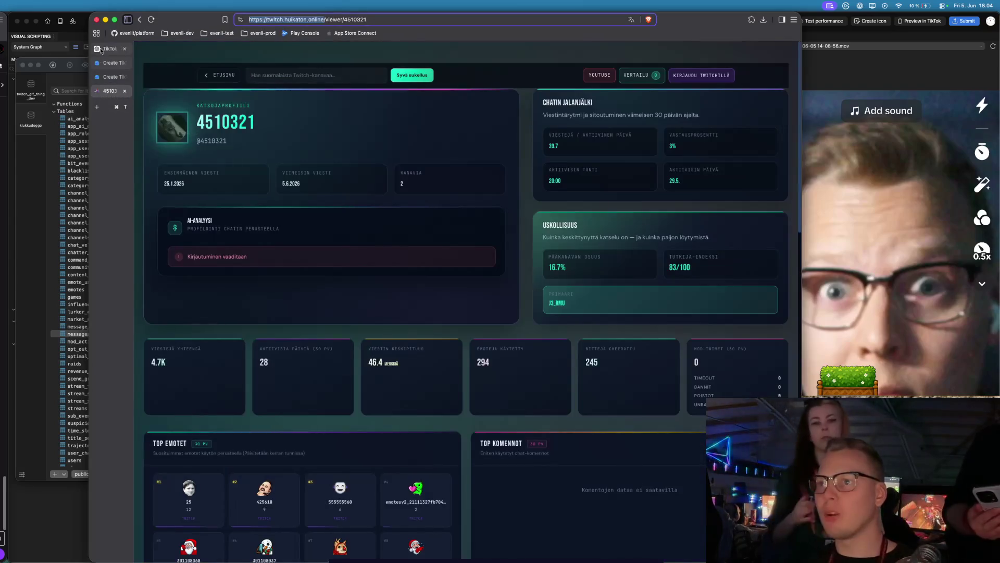
- Close both Brave windows, confirming Close all for the four and ten tabs
{"action": "left_click", "coordinate": [95, 20]}
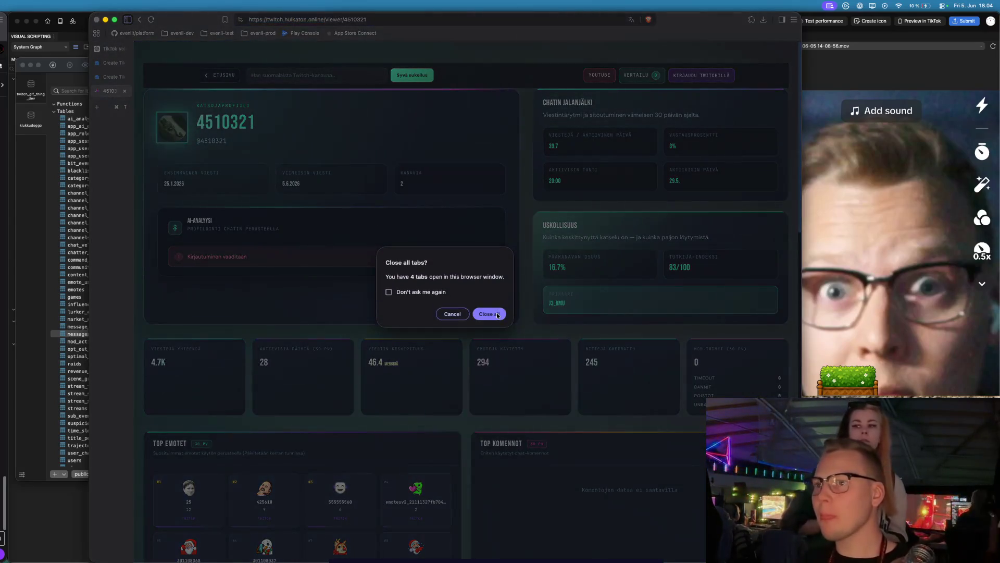
{"action": "left_click", "coordinate": [490, 306]}
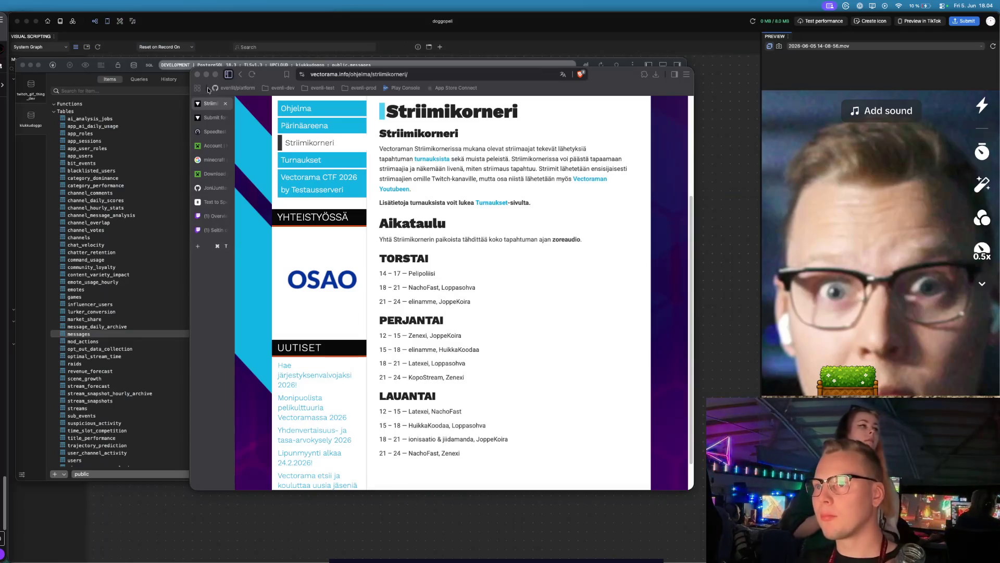
{"action": "left_click", "coordinate": [198, 74]}
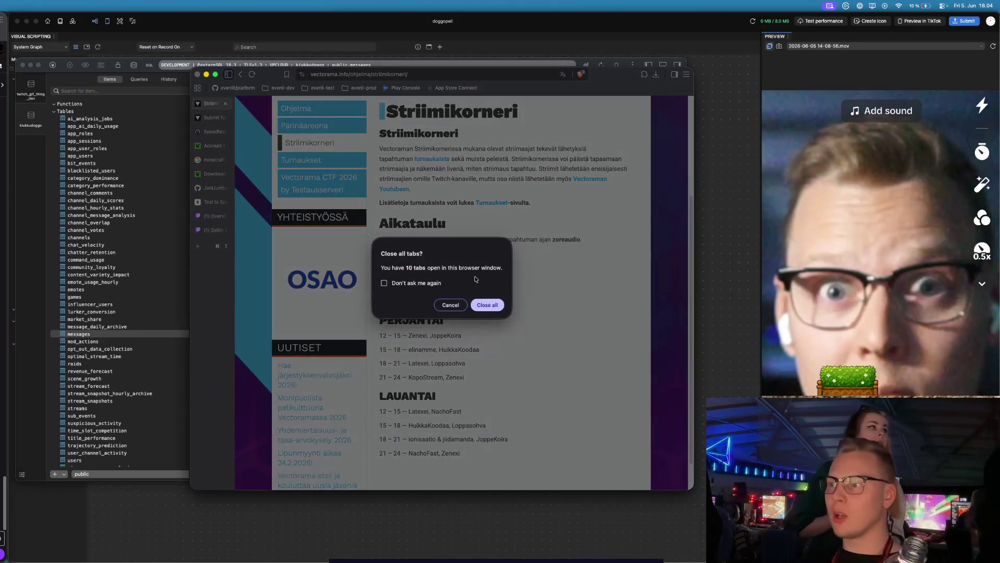
{"action": "left_click", "coordinate": [487, 305]}
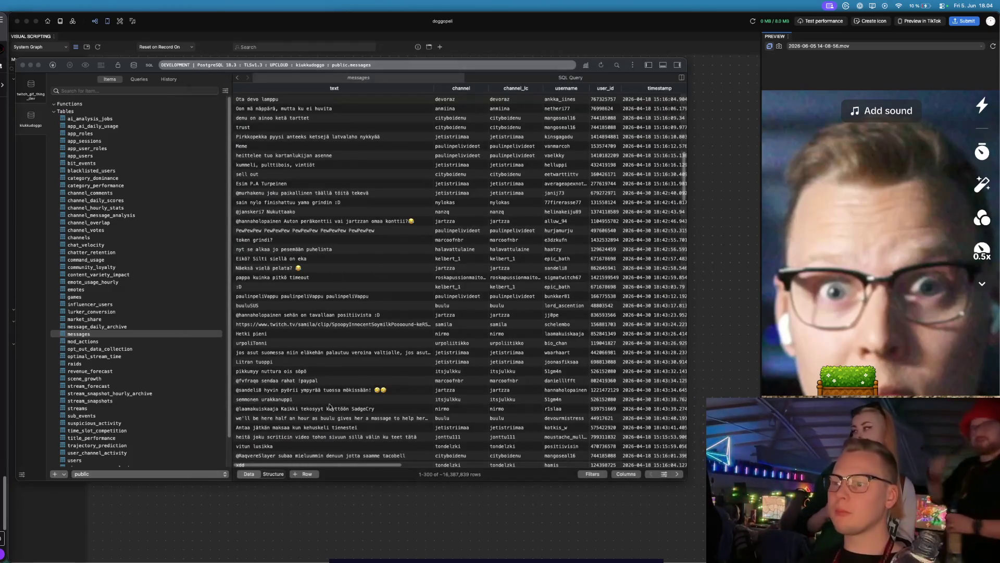
{"action": "key", "text": "super+w"}
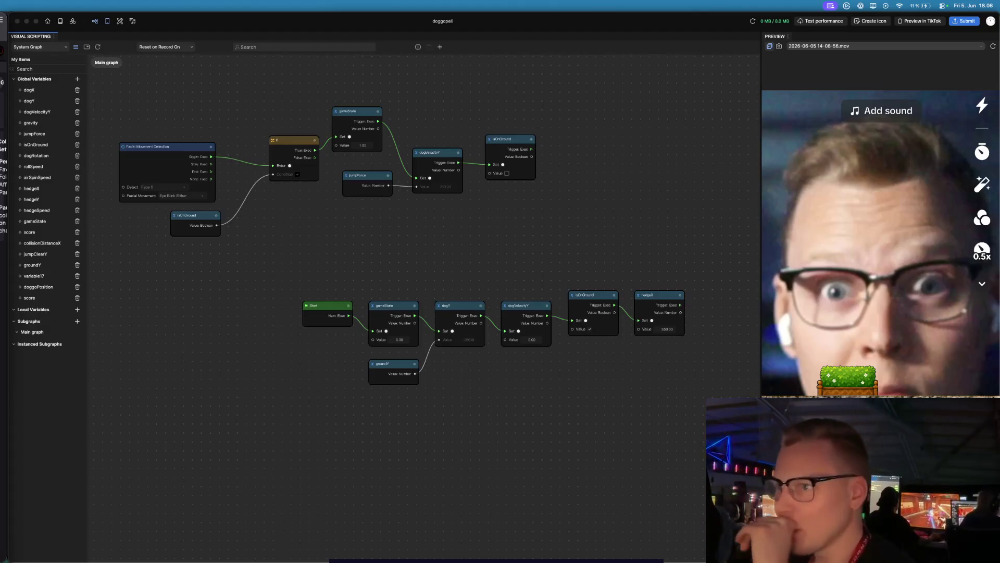
- Box-select the Start initialisation node row and move it right beneath the jump chain
{"action": "scroll", "coordinate": [366, 274], "scroll_direction": "up", "scroll_amount": 2}
{"action": "scroll", "coordinate": [292, 272], "scroll_direction": "up", "scroll_amount": 2}
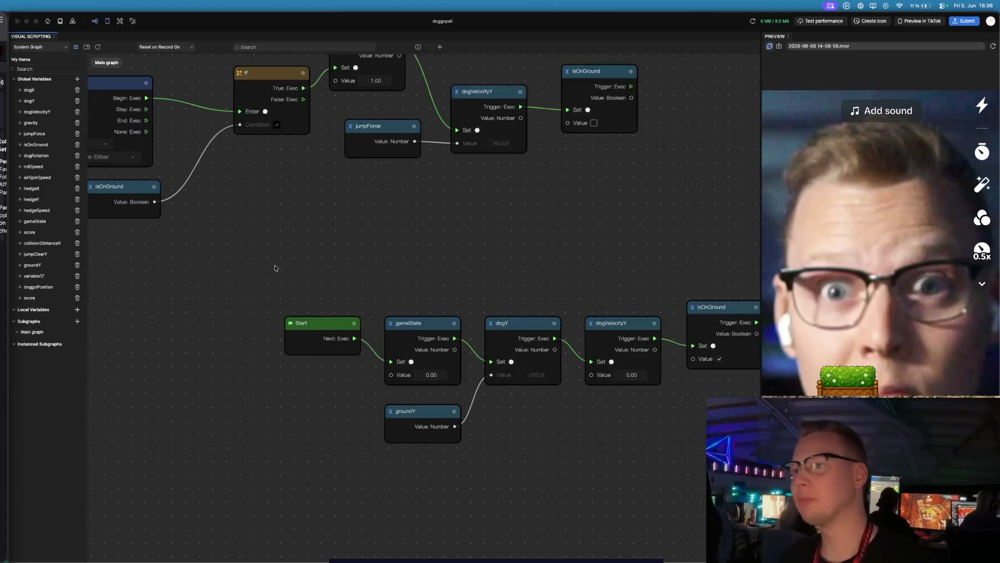
{"action": "scroll", "coordinate": [473, 281], "scroll_direction": "right", "scroll_amount": 3}
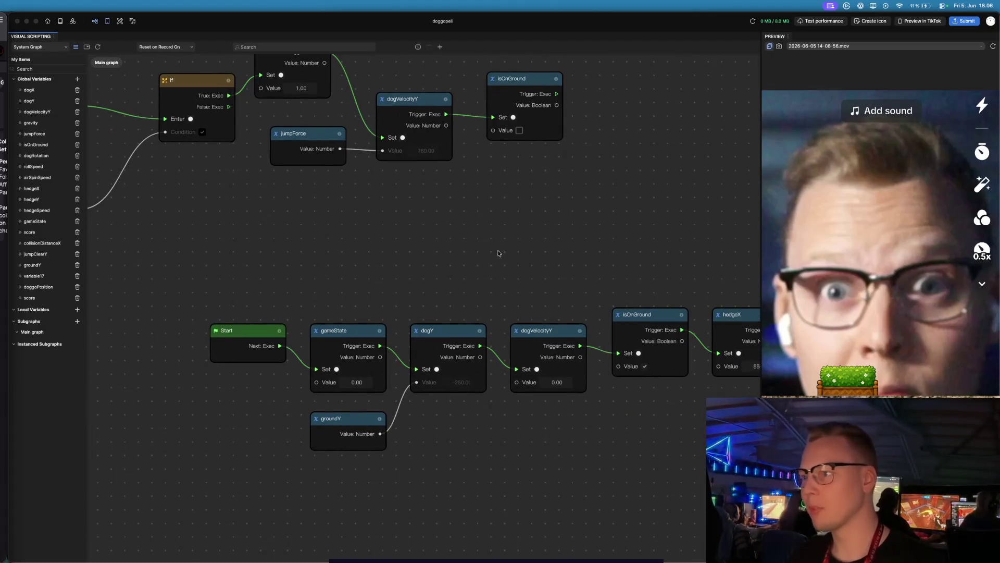
{"action": "scroll", "coordinate": [489, 255], "scroll_direction": "down", "scroll_amount": 5}
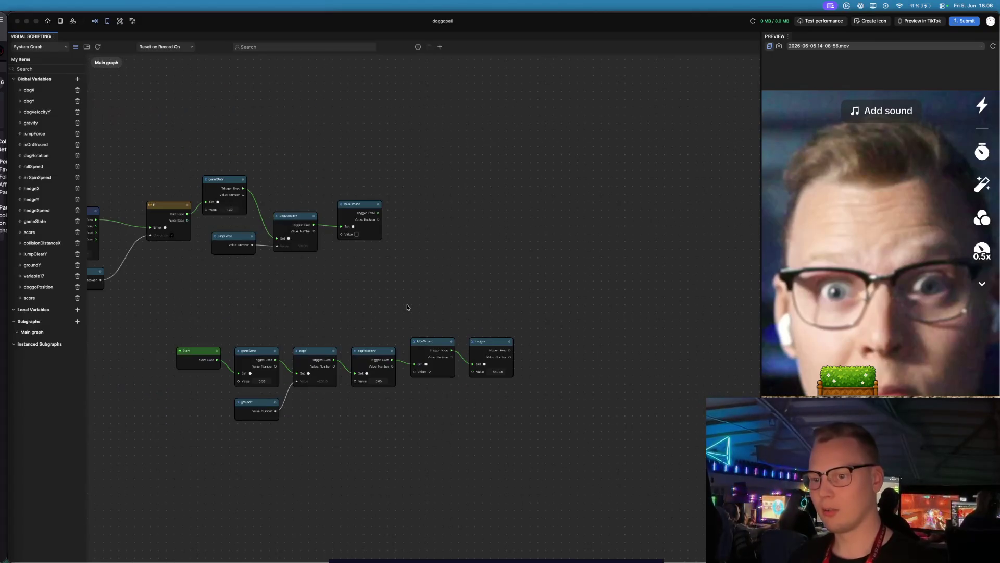
{"action": "scroll", "coordinate": [407, 308], "scroll_direction": "down", "scroll_amount": 5}
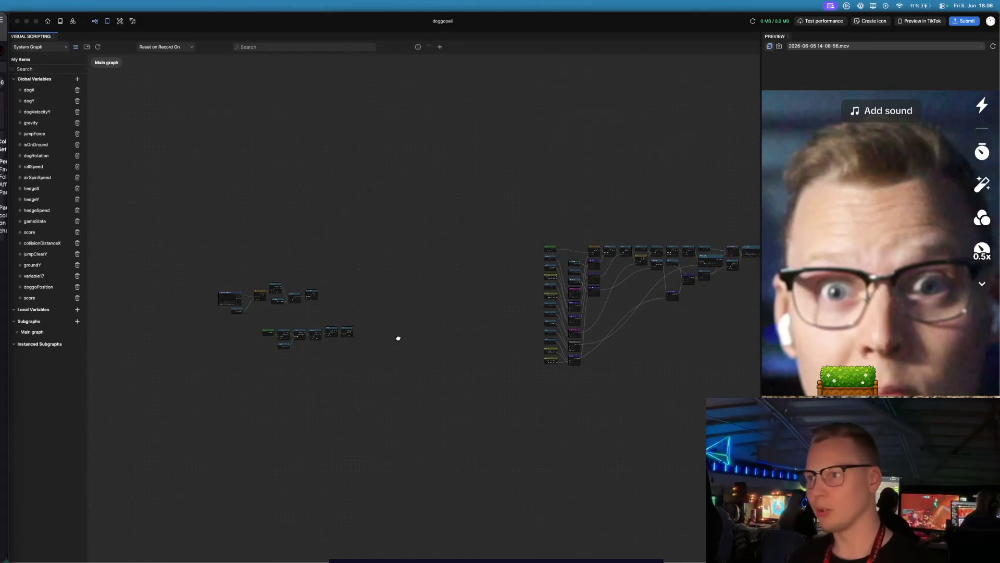
{"action": "left_click_drag", "start_coordinate": [249, 312], "coordinate": [365, 354]}
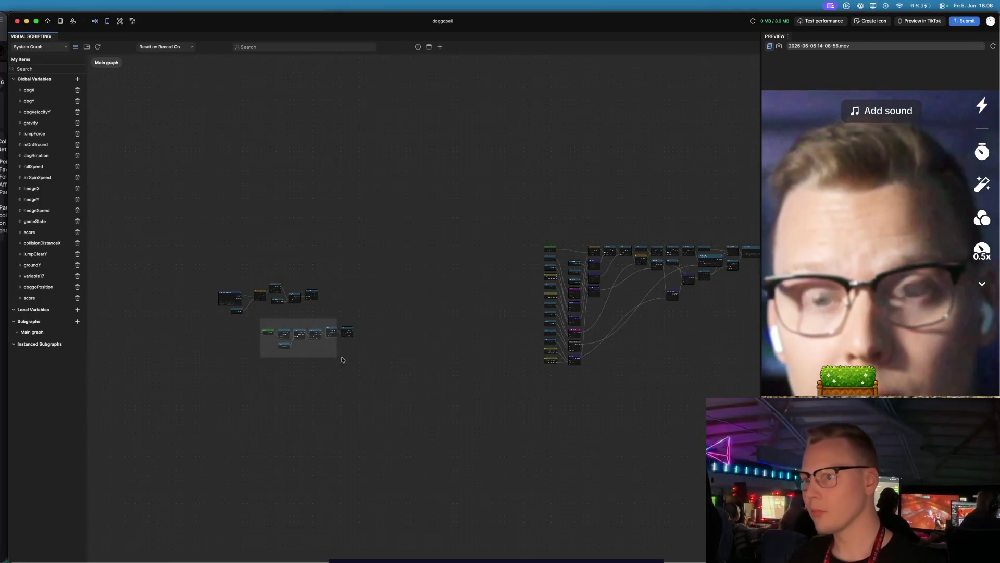
{"action": "scroll", "coordinate": [459, 359], "scroll_direction": "right", "scroll_amount": 3}
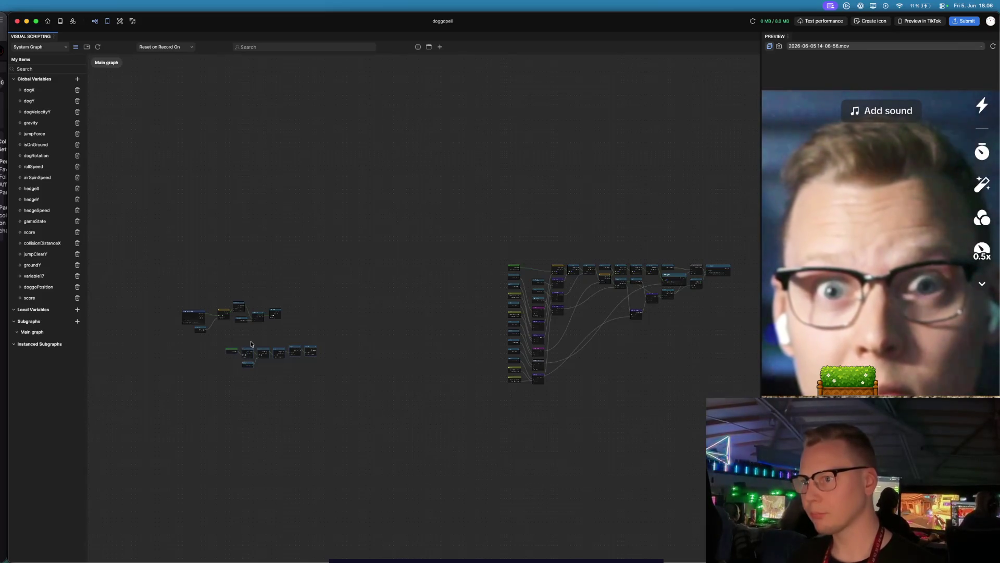
{"action": "scroll", "coordinate": [243, 354], "scroll_direction": "up", "scroll_amount": 5}
{"action": "left_click_drag", "start_coordinate": [188, 330], "coordinate": [405, 412]}
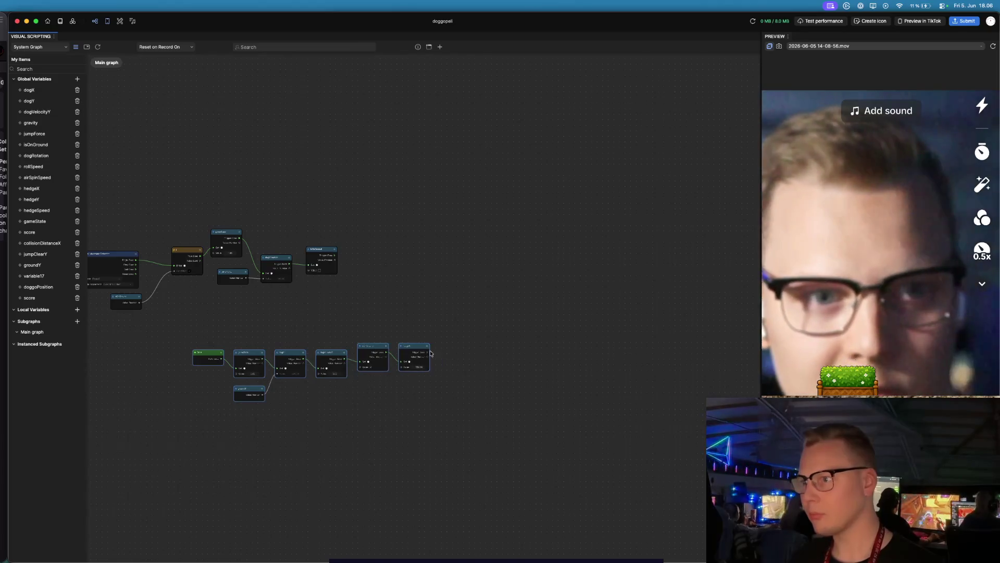
{"action": "mouse_move", "coordinate": [415, 347]}
{"action": "left_mouse_down"}
{"action": "mouse_move", "coordinate": [816, 358]}
{"action": "mouse_move", "coordinate": [698, 374]}
{"action": "mouse_move", "coordinate": [510, 334]}
{"action": "mouse_move", "coordinate": [563, 320]}
{"action": "mouse_move", "coordinate": [514, 314]}
{"action": "mouse_move", "coordinate": [576, 348]}
{"action": "mouse_move", "coordinate": [561, 346]}
{"action": "mouse_move", "coordinate": [641, 288]}
{"action": "mouse_move", "coordinate": [712, 263]}
{"action": "mouse_move", "coordinate": [718, 251]}
{"action": "left_mouse_up"}
- Select the whole group of jump logic nodes on the Main graph
{"action": "scroll", "coordinate": [370, 404], "scroll_direction": "left", "scroll_amount": 15}
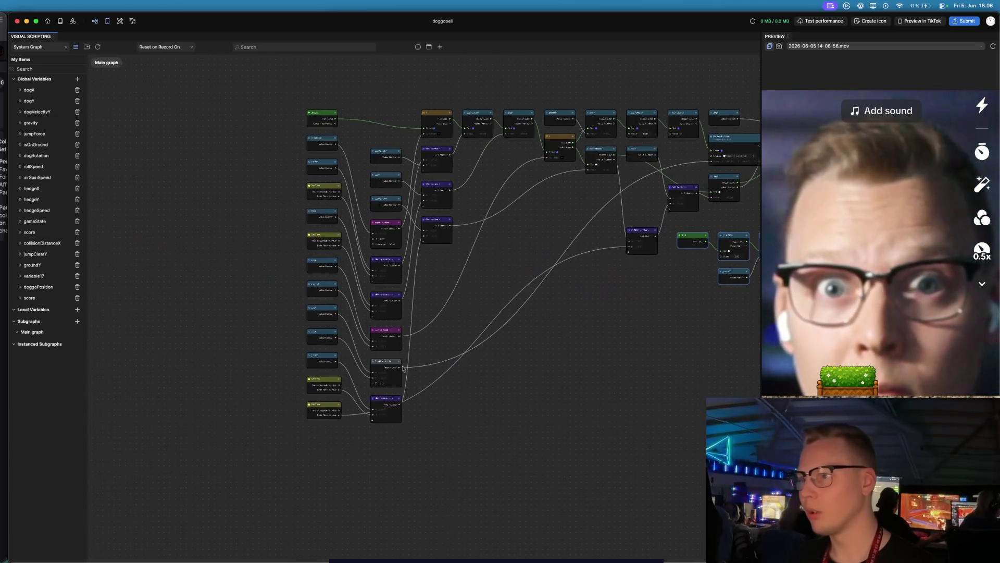
{"action": "scroll", "coordinate": [309, 403], "scroll_direction": "left", "scroll_amount": 8}
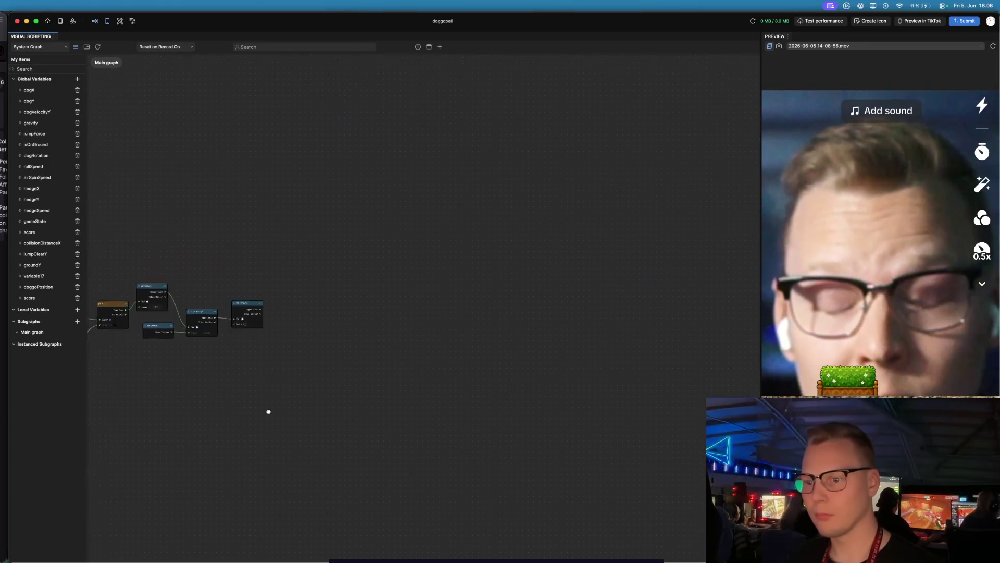
{"action": "left_click_drag", "start_coordinate": [129, 245], "coordinate": [439, 365]}
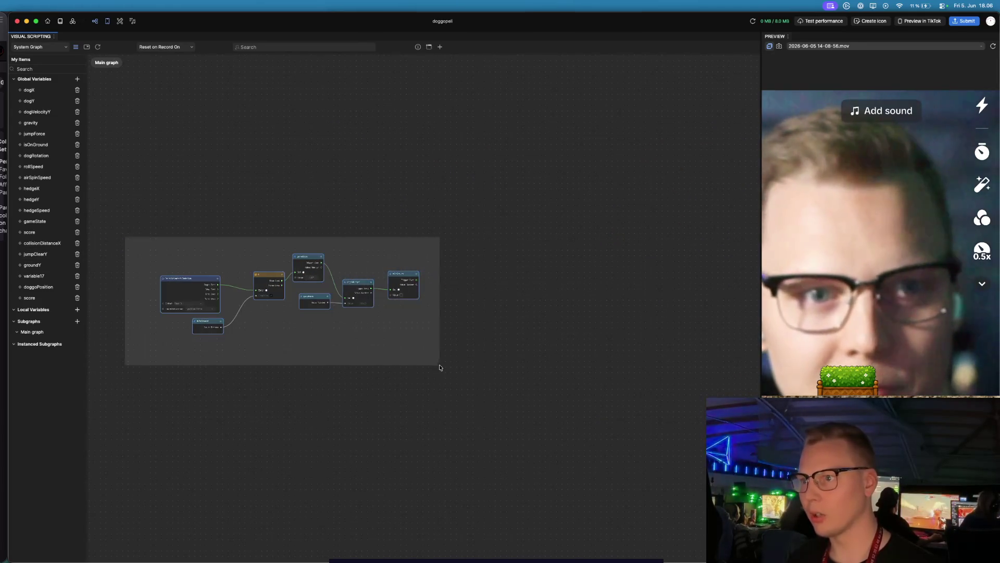
{"action": "mouse_move", "coordinate": [310, 260]}
{"action": "left_mouse_down"}
{"action": "mouse_move", "coordinate": [719, 297]}
{"action": "mouse_move", "coordinate": [812, 323]}
{"action": "mouse_move", "coordinate": [880, 319]}
{"action": "left_mouse_up"}
{"action": "scroll", "coordinate": [521, 312], "scroll_direction": "right", "scroll_amount": 10}
{"action": "scroll", "coordinate": [476, 447], "scroll_direction": "right", "scroll_amount": 10}
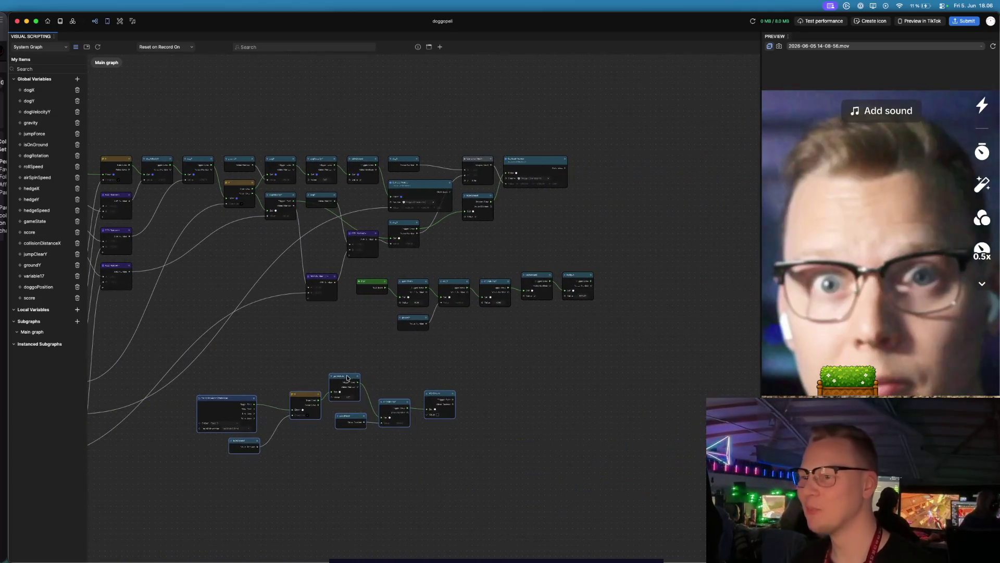
{"action": "scroll", "coordinate": [469, 401], "scroll_direction": "left", "scroll_amount": 3}
{"action": "scroll", "coordinate": [478, 397], "scroll_direction": "left", "scroll_amount": 5}
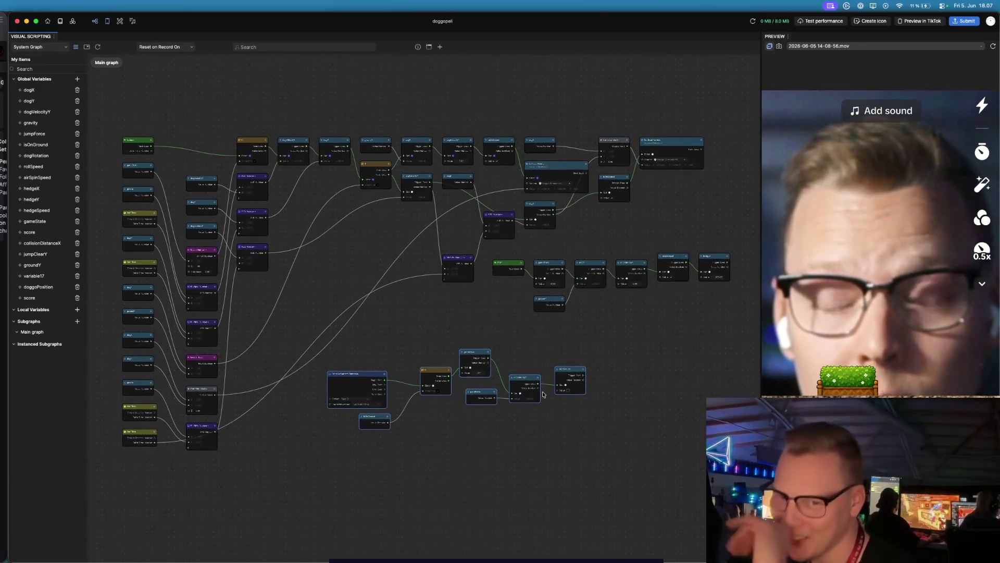
{"action": "scroll", "coordinate": [544, 399], "scroll_direction": "up", "scroll_amount": 2}
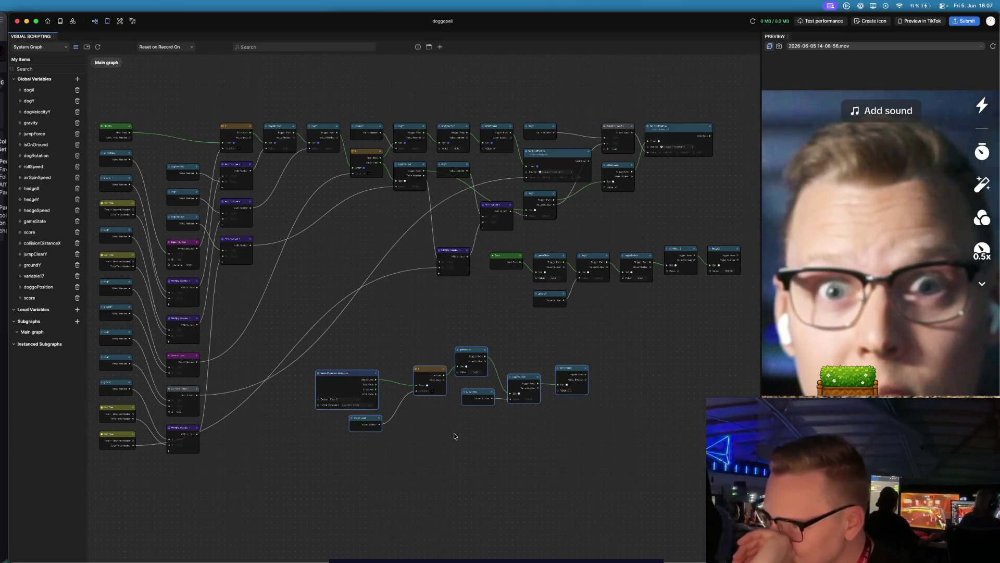
{"action": "scroll", "coordinate": [453, 435], "scroll_direction": "up", "scroll_amount": 3}
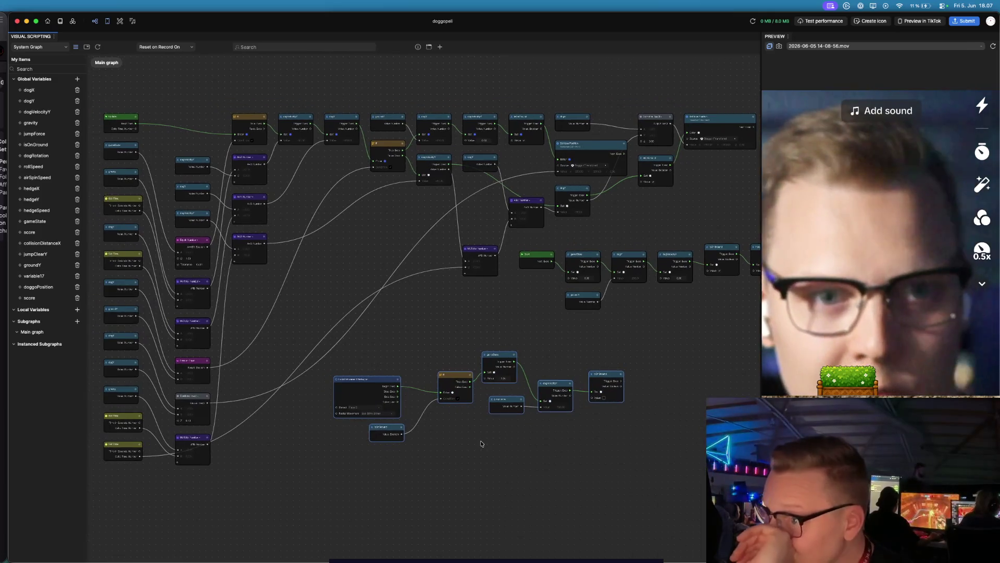
{"action": "scroll", "coordinate": [481, 443], "scroll_direction": "up", "scroll_amount": 2}
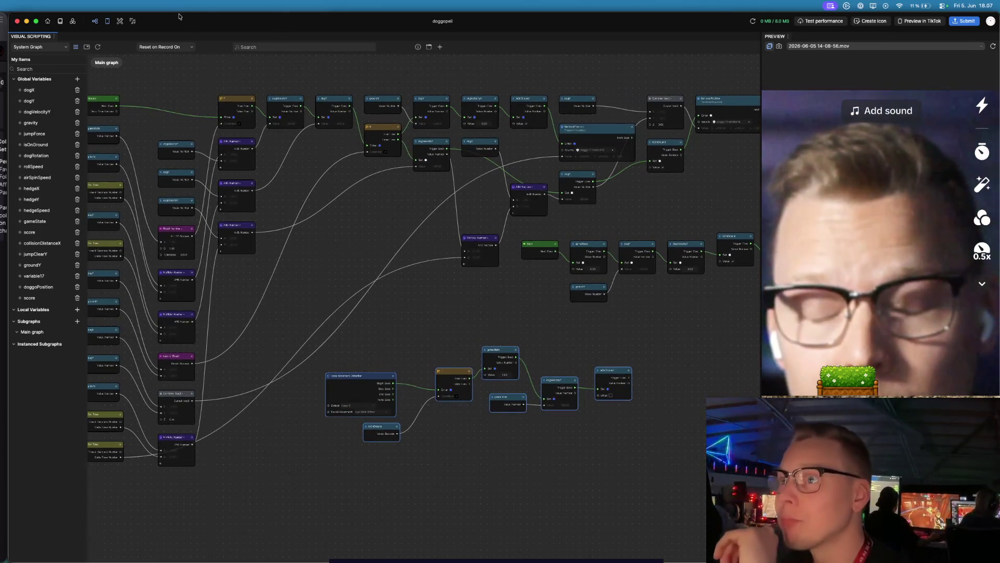
{"action": "double_click", "coordinate": [180, 18]}
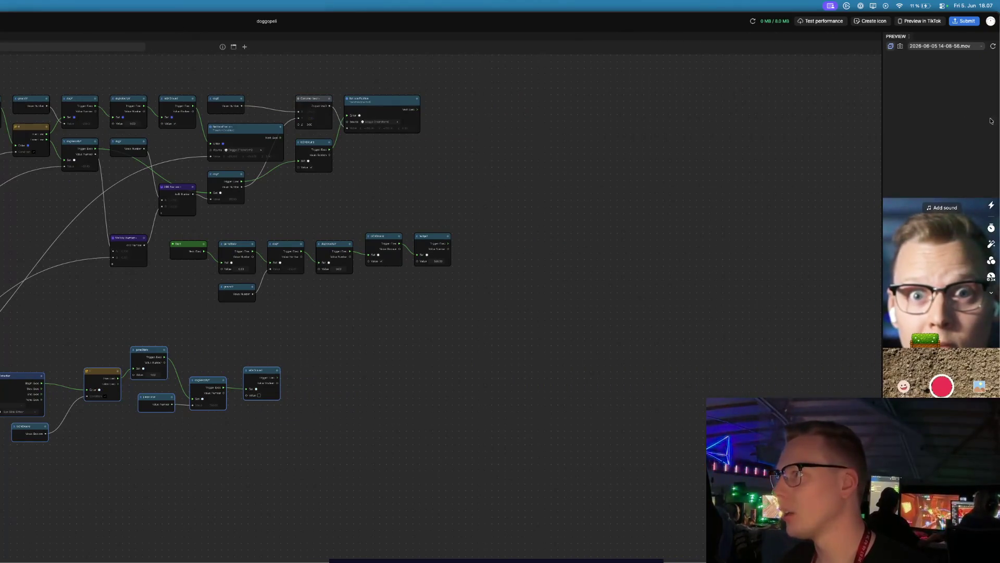
- Pan to the Main graph's left side and marquee-select most of its nodes
{"action": "left_click_drag", "start_coordinate": [384, 320], "coordinate": [623, 337]}
{"action": "scroll", "coordinate": [621, 334], "scroll_direction": "up", "scroll_amount": 3}
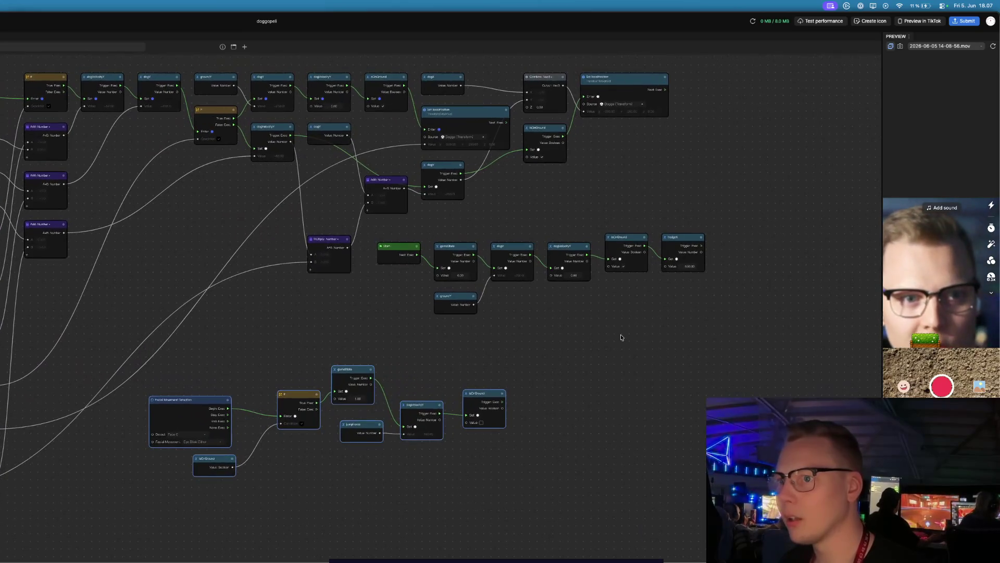
{"action": "scroll", "coordinate": [553, 342], "scroll_direction": "up", "scroll_amount": 3}
{"action": "mouse_move", "coordinate": [455, 332]}
{"action": "left_mouse_down"}
{"action": "mouse_move", "coordinate": [533, 351]}
{"action": "mouse_move", "coordinate": [572, 387]}
{"action": "mouse_move", "coordinate": [539, 353]}
{"action": "left_mouse_up"}
{"action": "scroll", "coordinate": [571, 386], "scroll_direction": "down", "scroll_amount": 2}
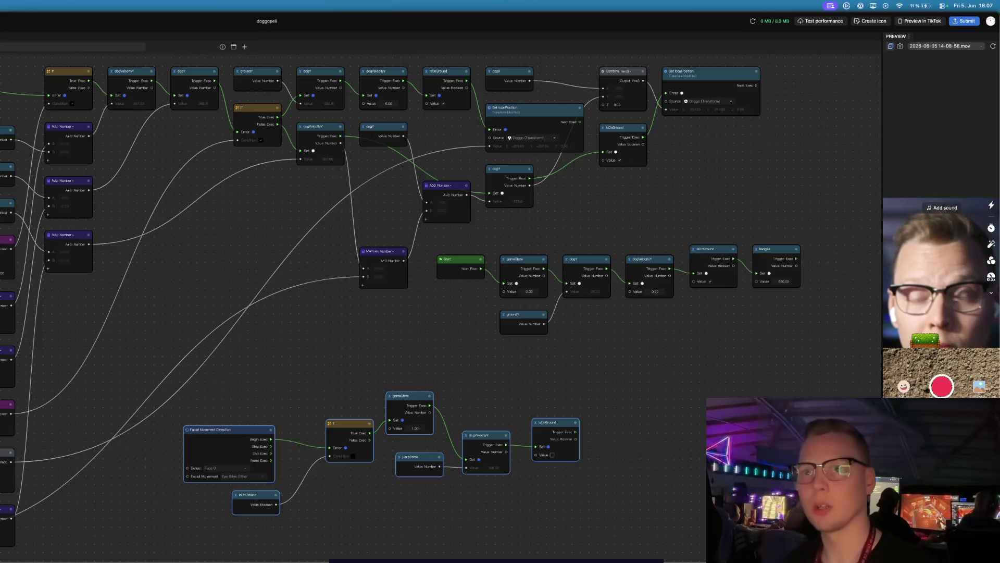
{"action": "mouse_move", "coordinate": [0, 61]}
{"action": "left_mouse_down"}
{"action": "mouse_move", "coordinate": [258, 341]}
{"action": "mouse_move", "coordinate": [318, 386]}
{"action": "mouse_move", "coordinate": [587, 522]}
{"action": "mouse_move", "coordinate": [822, 559]}
{"action": "left_mouse_up"}
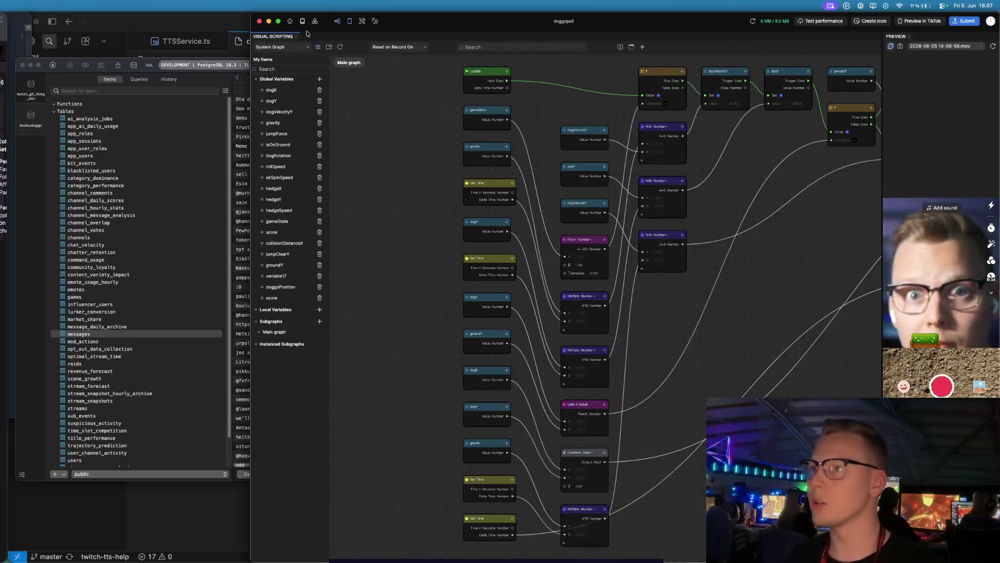
- Drag the Effect House window's left edge to the screen edge, covering TablePlus
{"action": "mouse_move", "coordinate": [247, 27]}
{"action": "left_mouse_down"}
{"action": "mouse_move", "coordinate": [21, 47]}
{"action": "mouse_move", "coordinate": [50, 55]}
{"action": "mouse_move", "coordinate": [8, 61]}
{"action": "left_mouse_up"}
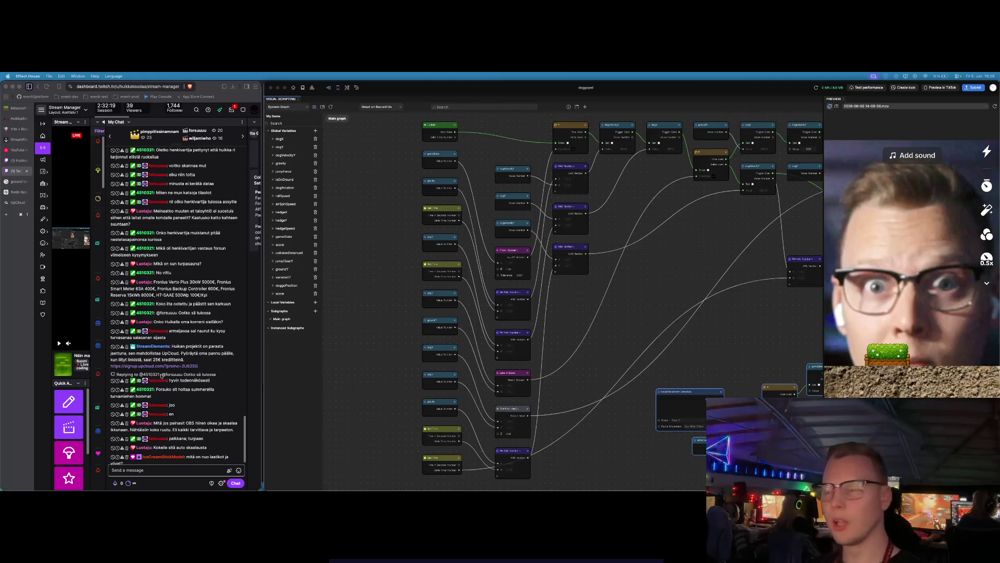
{"action": "scroll", "coordinate": [581, 306], "scroll_direction": "up", "scroll_amount": 5}
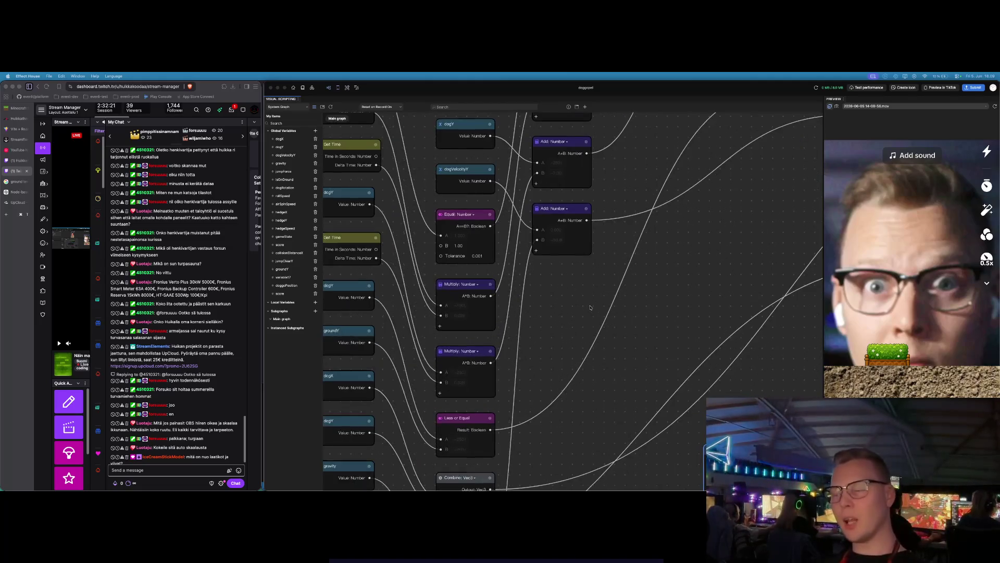
{"action": "scroll", "coordinate": [542, 295], "scroll_direction": "down", "scroll_amount": 2}
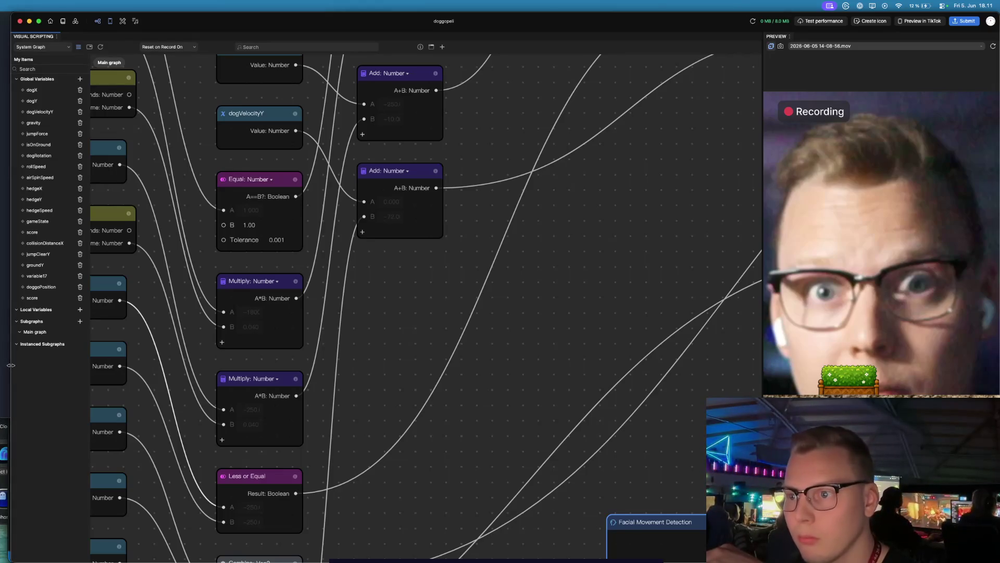
{"action": "left_click_drag", "start_coordinate": [10, 368], "coordinate": [0, 367]}
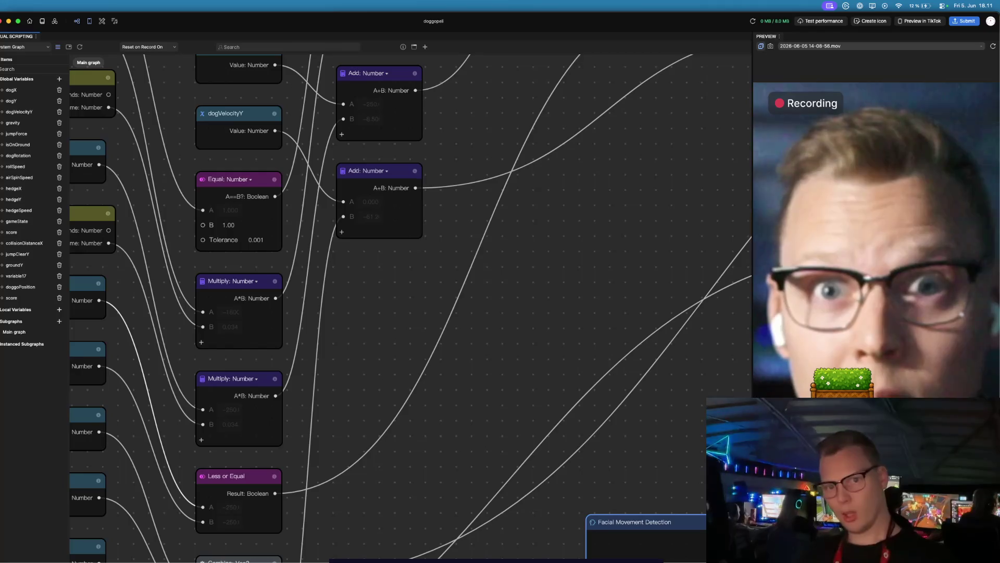
{"action": "scroll", "coordinate": [419, 249], "scroll_direction": "down", "scroll_amount": 3}
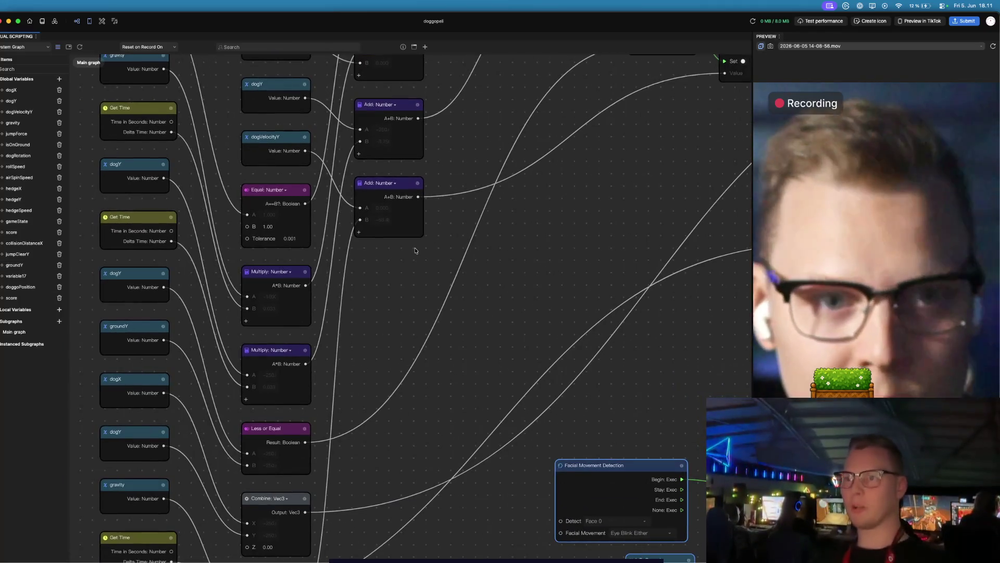
{"action": "scroll", "coordinate": [418, 246], "scroll_direction": "up", "scroll_amount": 2}
{"action": "scroll", "coordinate": [403, 241], "scroll_direction": "down", "scroll_amount": 3}
{"action": "scroll", "coordinate": [403, 240], "scroll_direction": "down", "scroll_amount": 5}
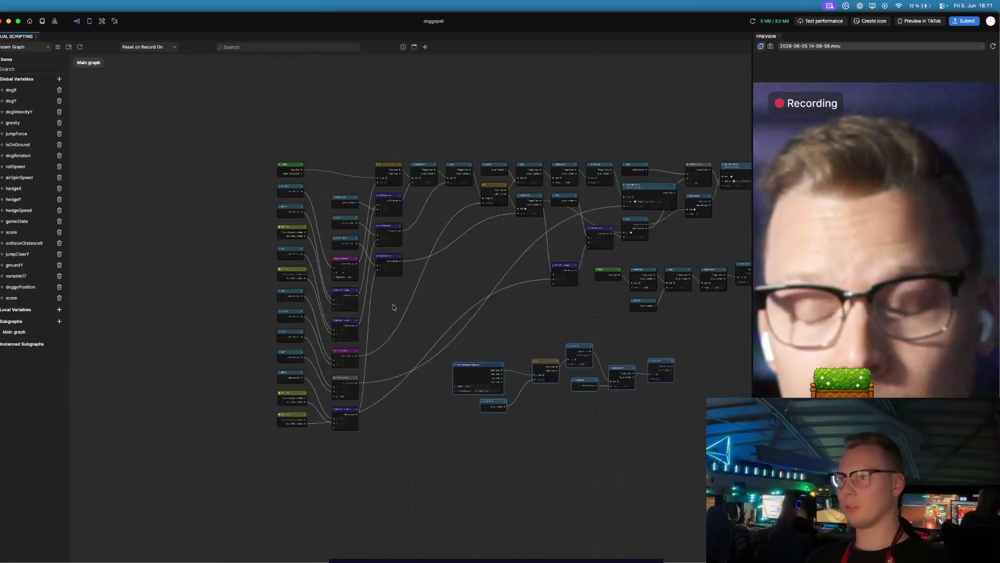
{"action": "scroll", "coordinate": [404, 240], "scroll_direction": "up", "scroll_amount": 5}
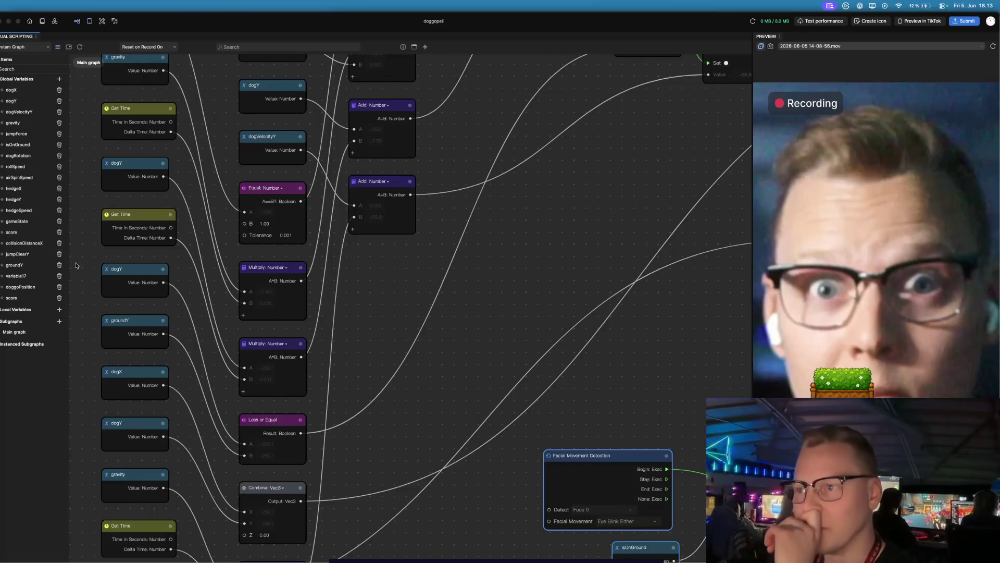
{"action": "scroll", "coordinate": [273, 200], "scroll_direction": "up", "scroll_amount": 3}
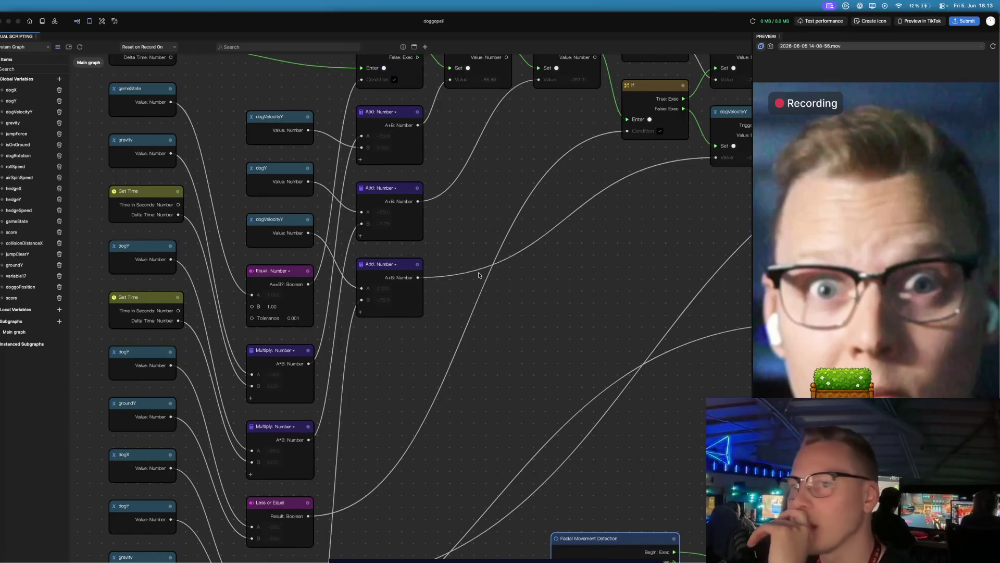
{"action": "scroll", "coordinate": [478, 271], "scroll_direction": "down", "scroll_amount": 2}
{"action": "scroll", "coordinate": [478, 270], "scroll_direction": "down", "scroll_amount": 1}
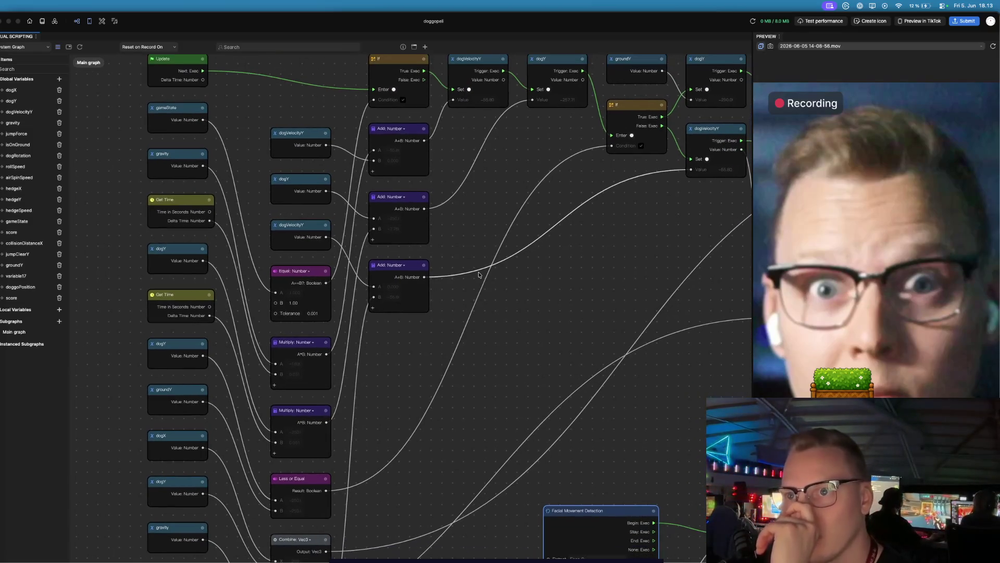
{"action": "scroll", "coordinate": [478, 275], "scroll_direction": "down", "scroll_amount": 1}
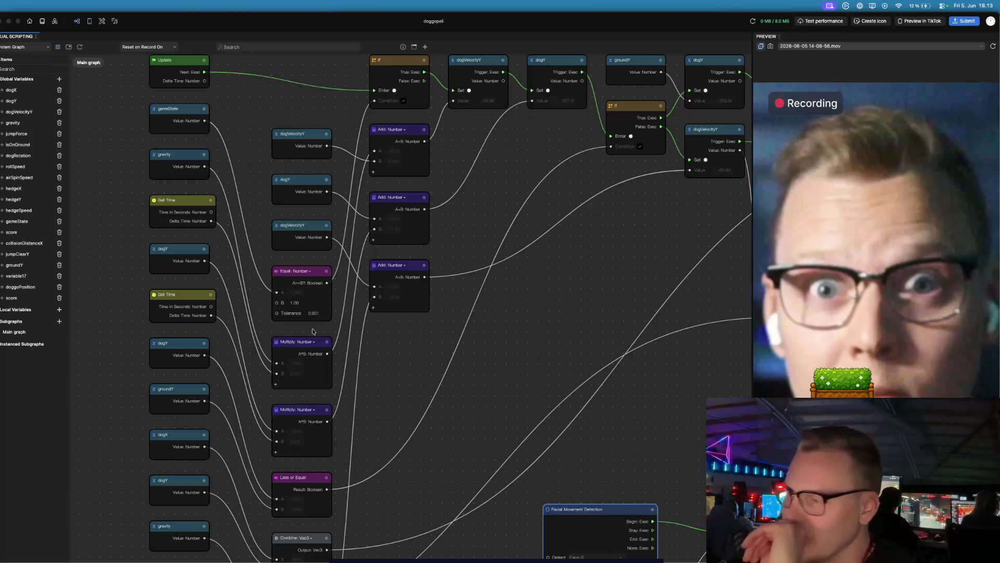
{"action": "scroll", "coordinate": [129, 257], "scroll_direction": "up", "scroll_amount": 3}
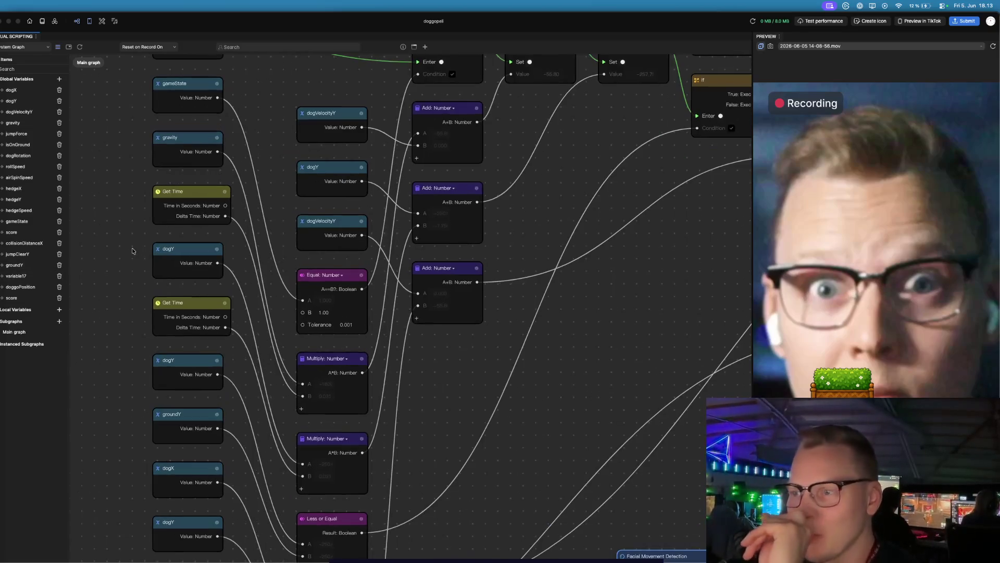
{"action": "scroll", "coordinate": [129, 257], "scroll_direction": "up", "scroll_amount": 3}
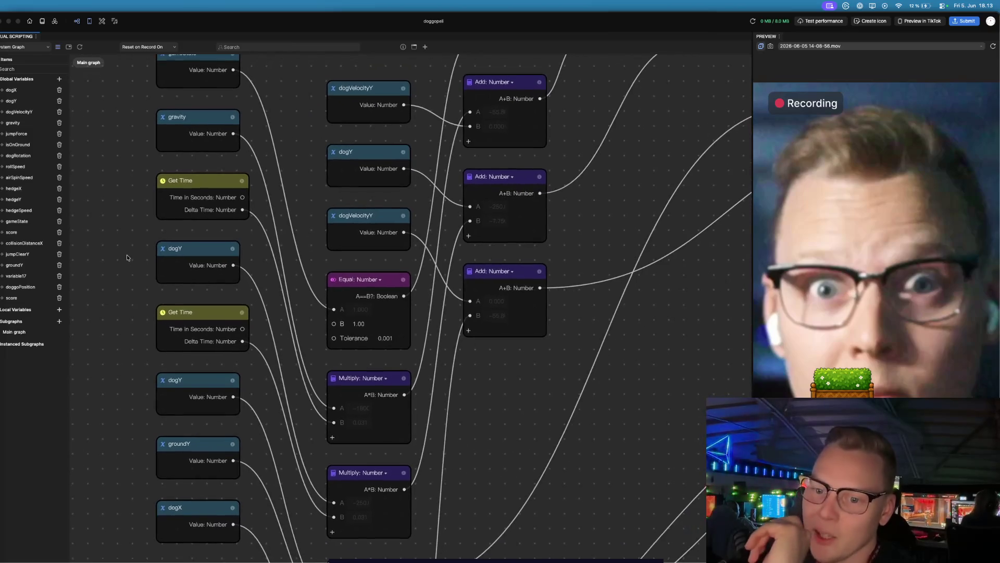
{"action": "scroll", "coordinate": [127, 256], "scroll_direction": "up", "scroll_amount": 3}
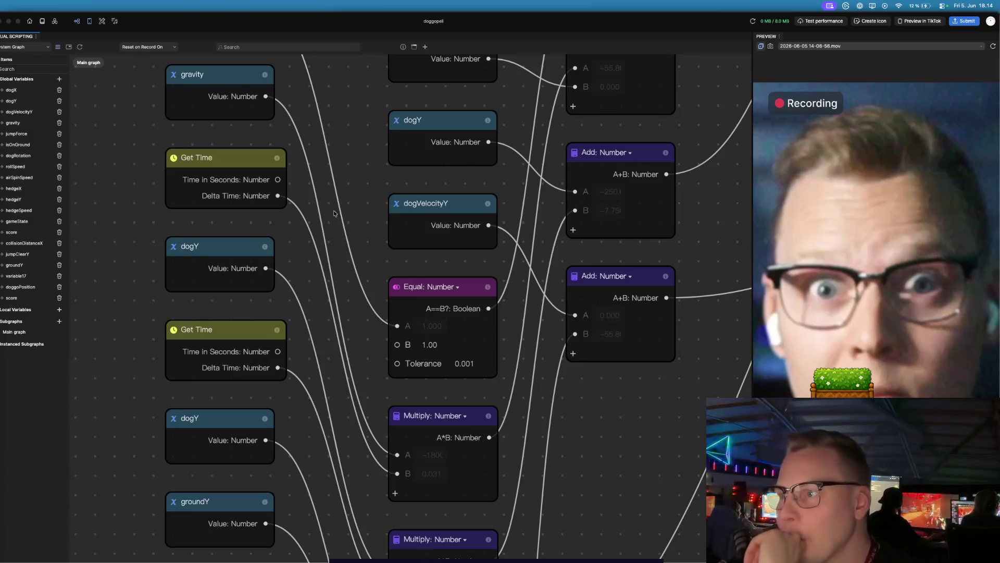
{"action": "scroll", "coordinate": [335, 213], "scroll_direction": "up", "scroll_amount": 10}
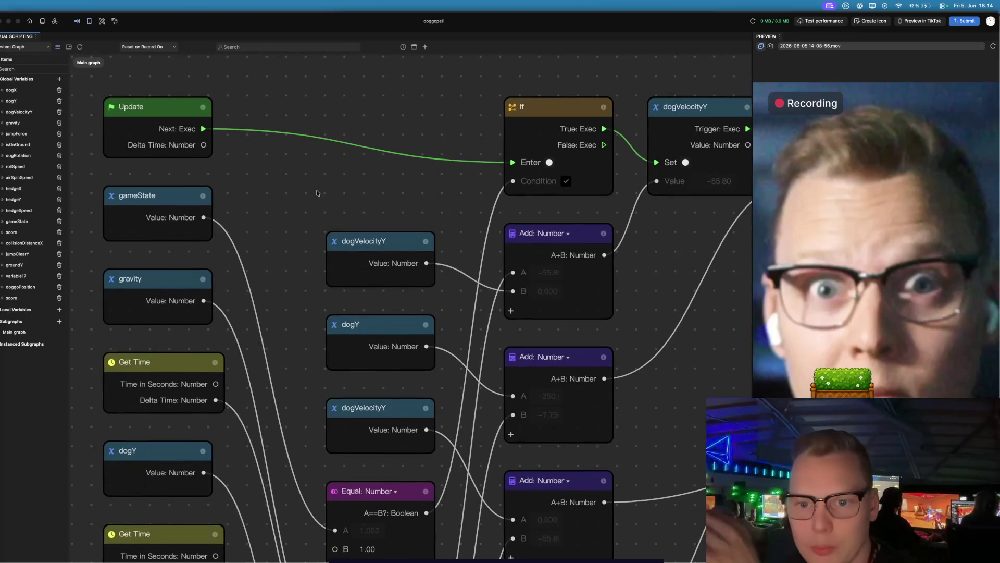
{"action": "scroll", "coordinate": [272, 182], "scroll_direction": "right", "scroll_amount": 5}
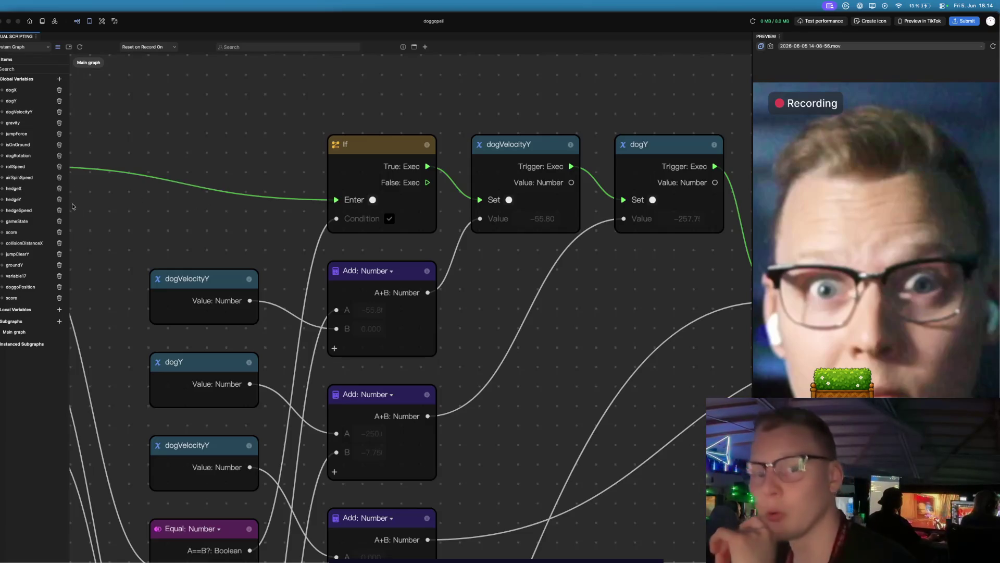
{"action": "left_click_drag", "start_coordinate": [283, 244], "coordinate": [191, 208]}
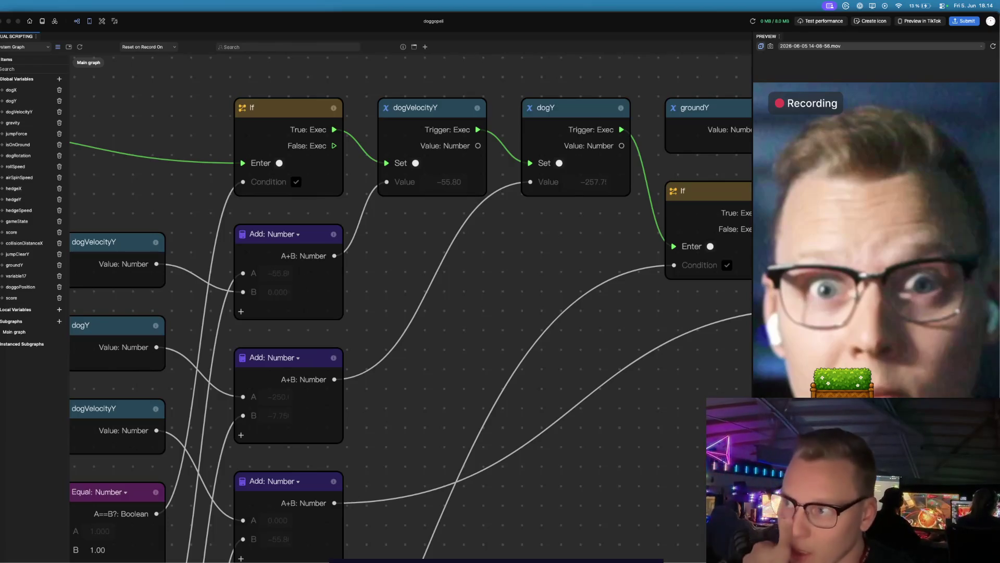
{"action": "scroll", "coordinate": [451, 317], "scroll_direction": "down", "scroll_amount": 5}
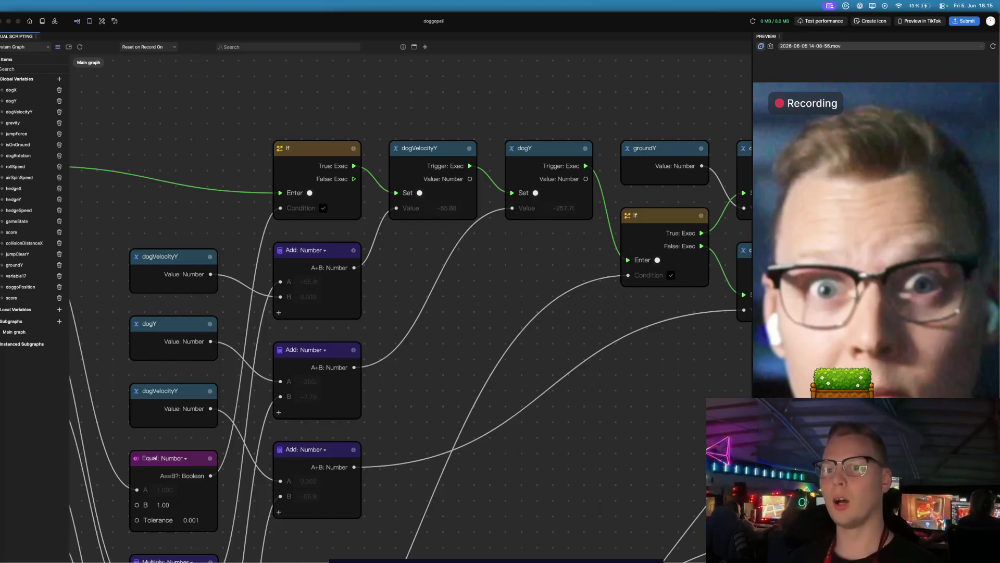
{"action": "scroll", "coordinate": [464, 360], "scroll_direction": "down", "scroll_amount": 2}
- Pan to the If and variable-setting nodes and drag the inner If node down-left
{"action": "left_click_drag", "start_coordinate": [462, 359], "coordinate": [417, 256]}
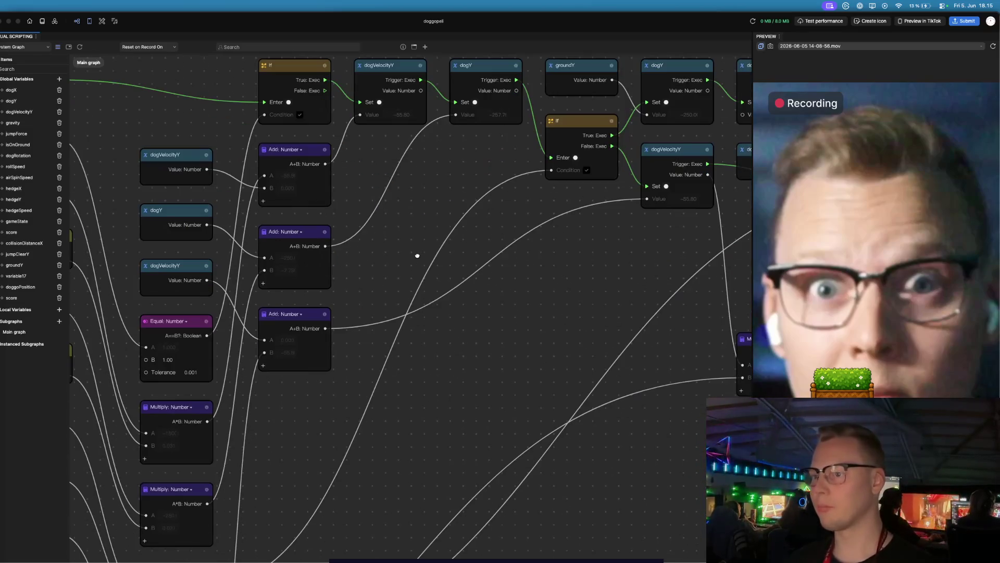
{"action": "mouse_move", "coordinate": [400, 408]}
{"action": "left_mouse_down"}
{"action": "mouse_move", "coordinate": [417, 391]}
{"action": "mouse_move", "coordinate": [441, 259]}
{"action": "left_mouse_up"}
{"action": "scroll", "coordinate": [413, 386], "scroll_direction": "down", "scroll_amount": 5}
{"action": "scroll", "coordinate": [413, 386], "scroll_direction": "left", "scroll_amount": 5}
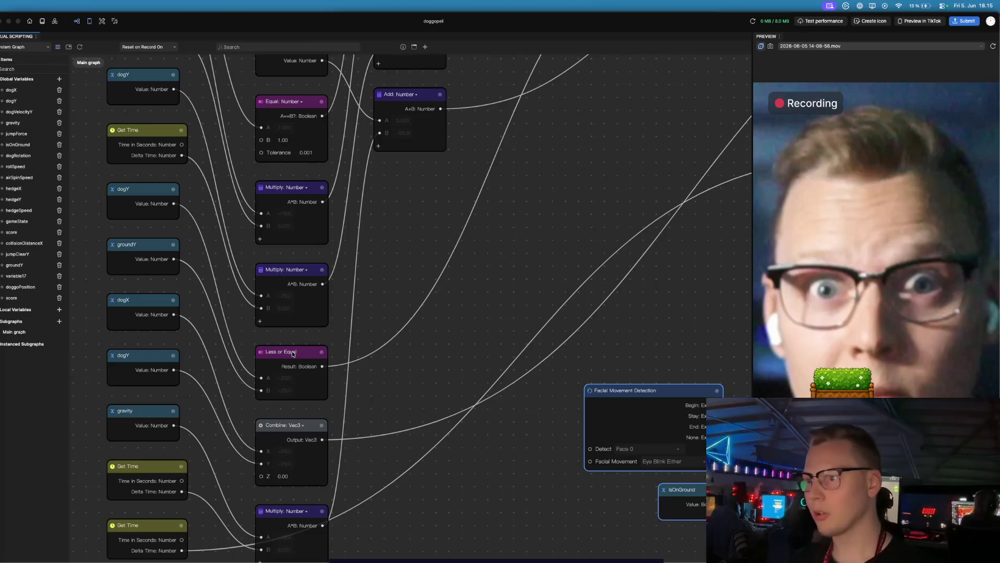
{"action": "left_click_drag", "start_coordinate": [518, 234], "coordinate": [350, 412]}
{"action": "scroll", "coordinate": [350, 412], "scroll_direction": "up", "scroll_amount": 5}
{"action": "scroll", "coordinate": [350, 413], "scroll_direction": "right", "scroll_amount": 4}
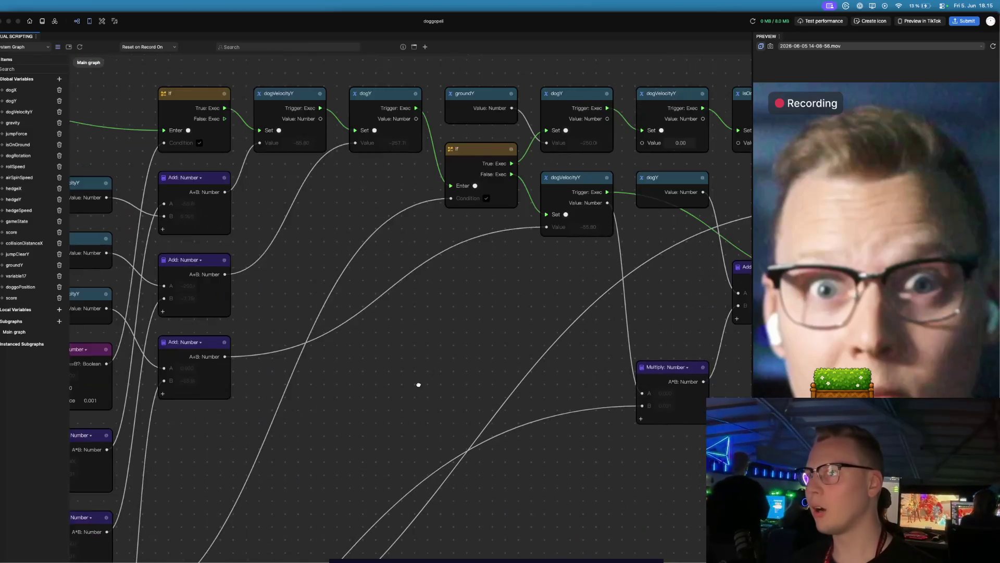
{"action": "scroll", "coordinate": [403, 399], "scroll_direction": "right", "scroll_amount": 1}
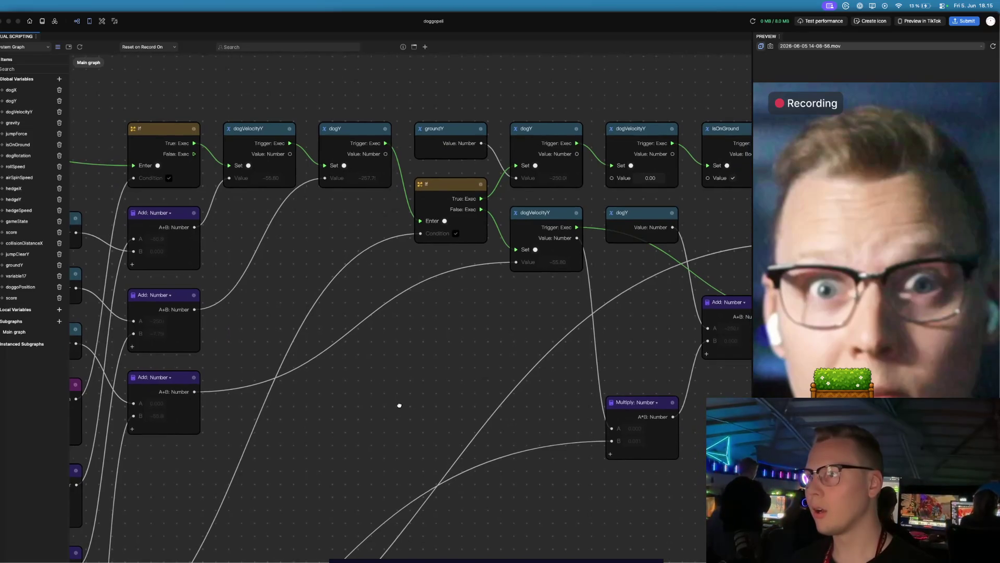
{"action": "mouse_move", "coordinate": [455, 190]}
{"action": "left_mouse_down"}
{"action": "mouse_move", "coordinate": [420, 214]}
{"action": "mouse_move", "coordinate": [364, 224]}
{"action": "left_mouse_up"}
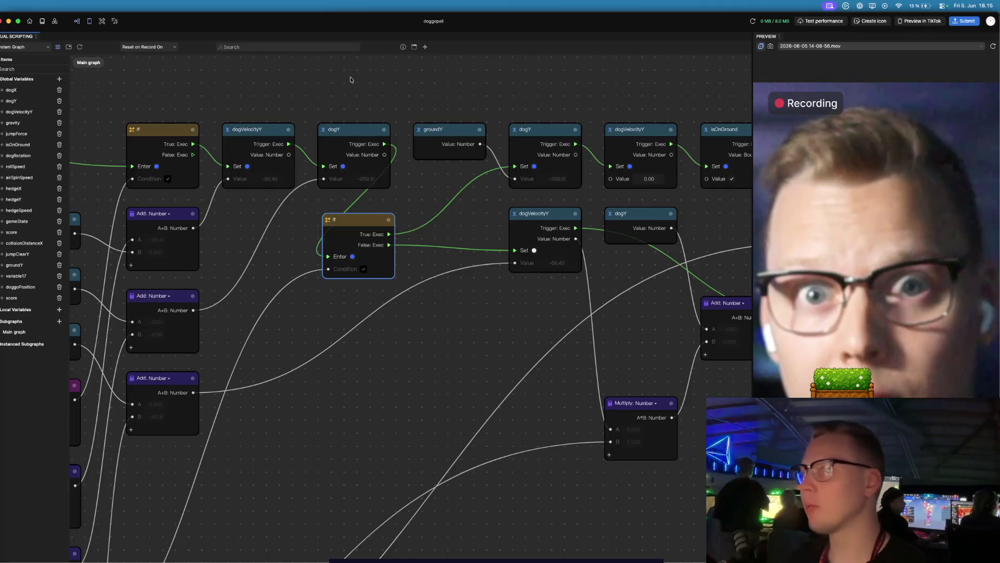
{"action": "left_click", "coordinate": [423, 47]}
- Add an And node to the Main graph and position it near the If node
{"action": "type", "text": "and"}
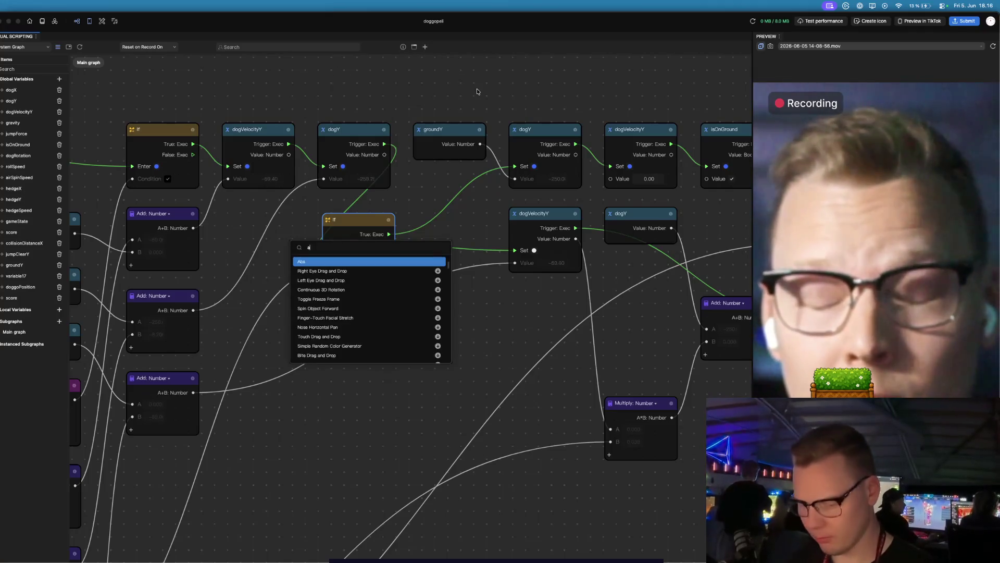
{"action": "left_click", "coordinate": [405, 260]}
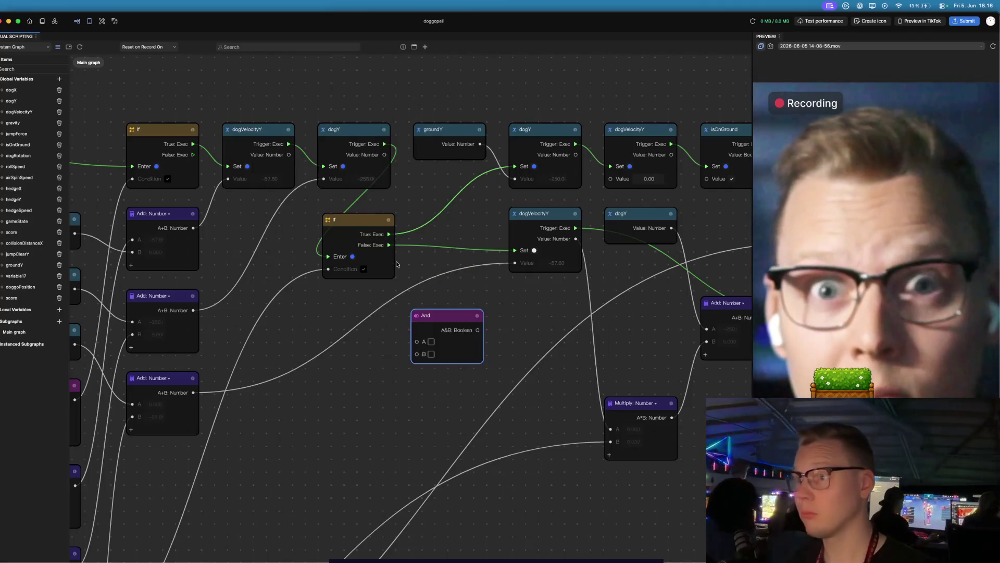
{"action": "mouse_move", "coordinate": [452, 319]}
{"action": "left_mouse_down"}
{"action": "mouse_move", "coordinate": [451, 284]}
{"action": "mouse_move", "coordinate": [441, 295]}
{"action": "mouse_move", "coordinate": [339, 314]}
{"action": "mouse_move", "coordinate": [303, 403]}
{"action": "left_mouse_up"}
{"action": "left_click_drag", "start_coordinate": [387, 351], "coordinate": [477, 241]}
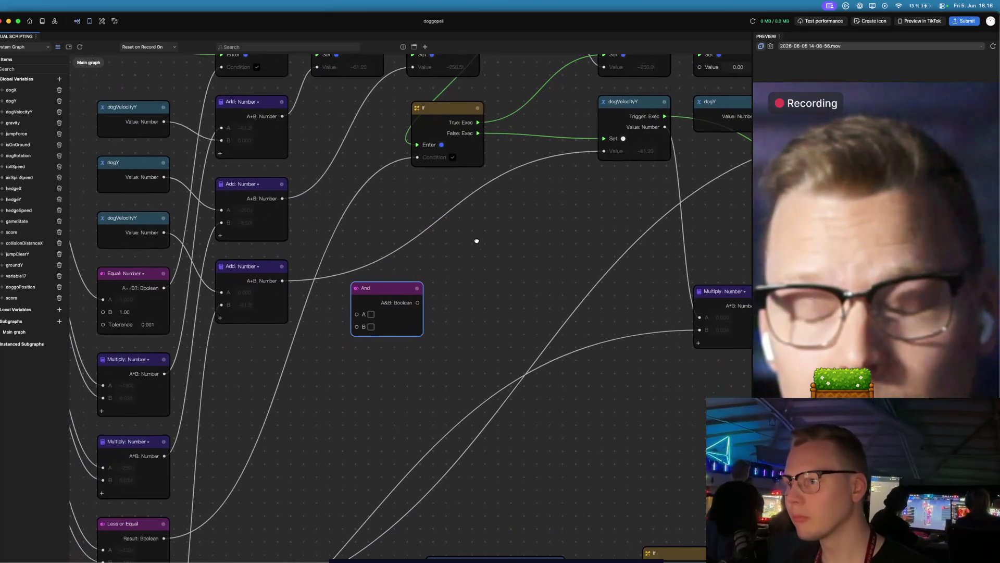
{"action": "left_click", "coordinate": [280, 388]}
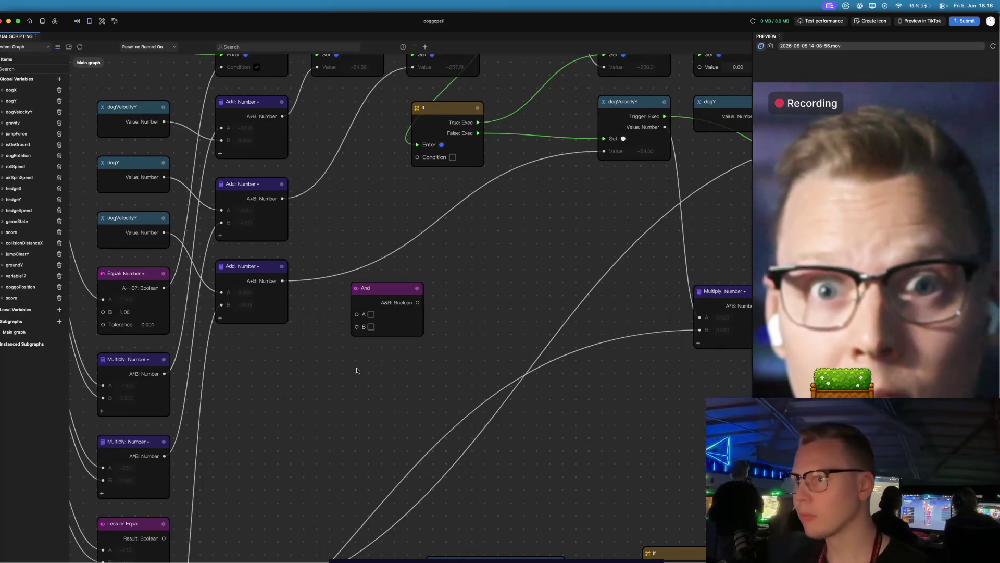
- Wire the Less or Equal Result into And's A, and And's output into the If Condition
{"action": "left_click_drag", "start_coordinate": [163, 538], "coordinate": [354, 314]}
{"action": "mouse_move", "coordinate": [417, 302]}
{"action": "left_mouse_down"}
{"action": "mouse_move", "coordinate": [463, 260]}
{"action": "mouse_move", "coordinate": [402, 165]}
{"action": "mouse_move", "coordinate": [417, 157]}
{"action": "left_mouse_up"}
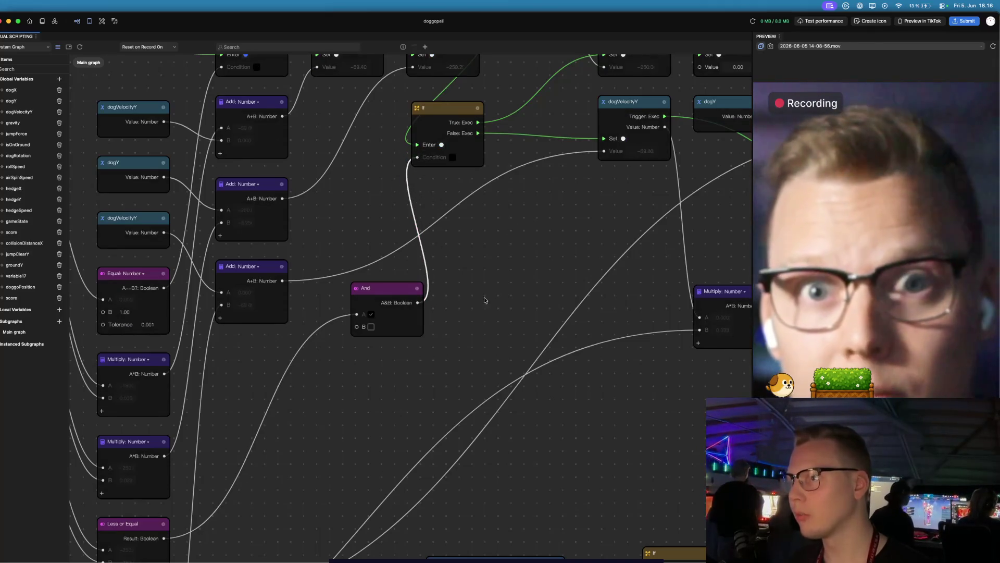
{"action": "left_click_drag", "start_coordinate": [403, 288], "coordinate": [367, 304]}
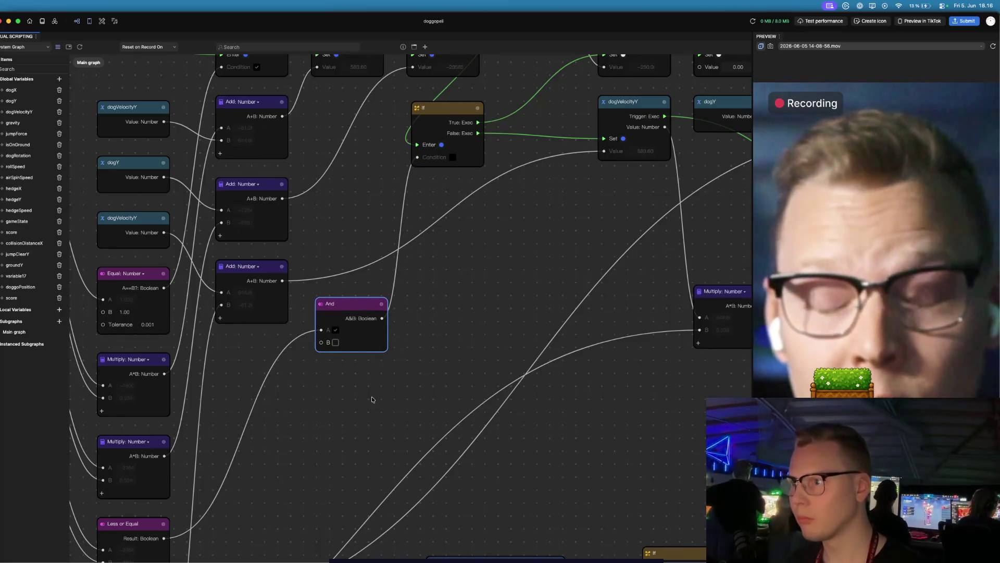
{"action": "scroll", "coordinate": [372, 399], "scroll_direction": "down", "scroll_amount": 1}
{"action": "scroll", "coordinate": [371, 366], "scroll_direction": "down", "scroll_amount": 2}
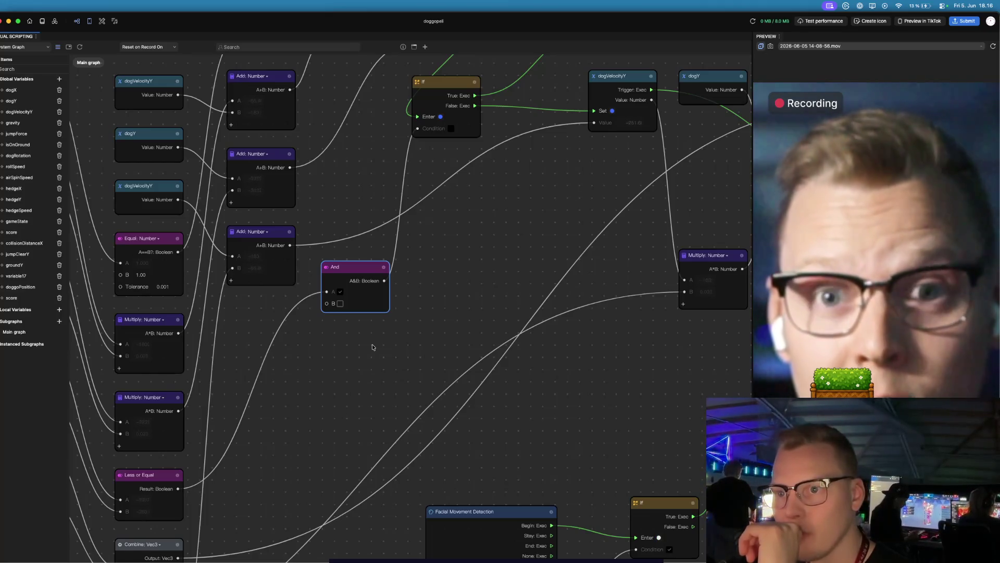
- Duplicate the Less or Equal node, feed dogVelocityY into its A, and set B to 0.00
{"action": "left_click", "coordinate": [150, 476]}
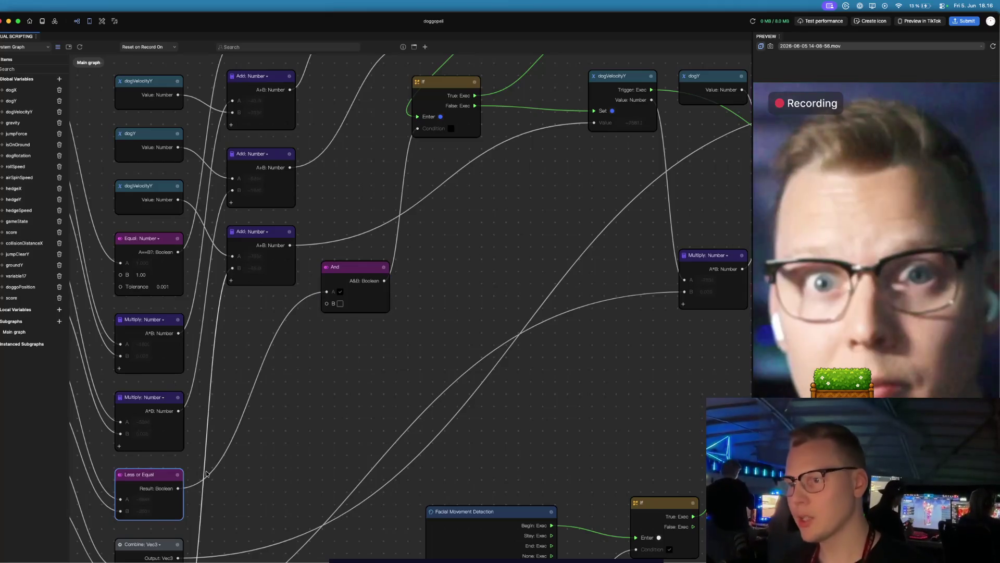
{"action": "key", "text": "super+v"}
{"action": "mouse_move", "coordinate": [255, 476]}
{"action": "left_mouse_down"}
{"action": "mouse_move", "coordinate": [372, 363]}
{"action": "mouse_move", "coordinate": [380, 336]}
{"action": "left_mouse_up"}
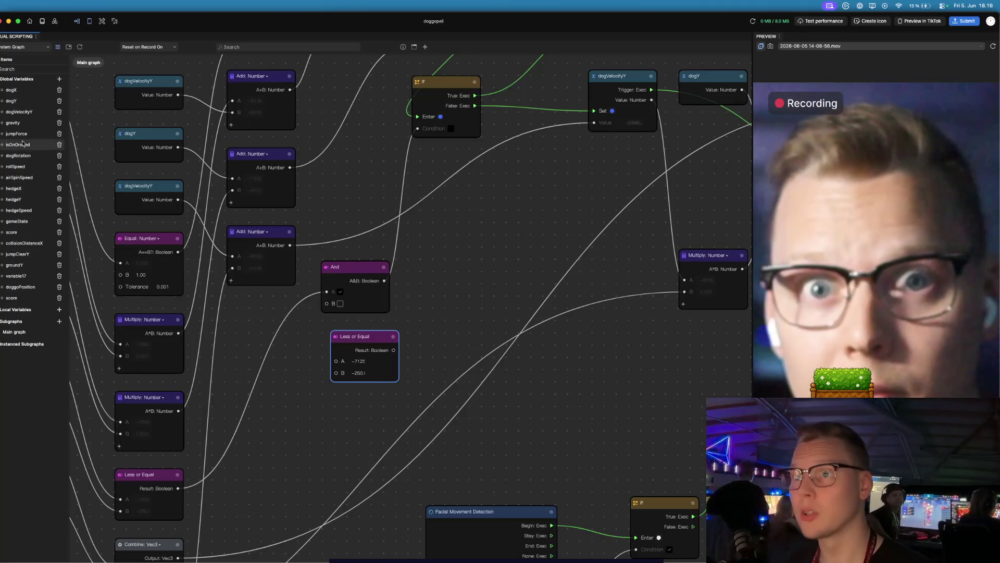
{"action": "mouse_move", "coordinate": [7, 115]}
{"action": "left_mouse_down"}
{"action": "mouse_move", "coordinate": [409, 311]}
{"action": "mouse_move", "coordinate": [268, 347]}
{"action": "mouse_move", "coordinate": [336, 361]}
{"action": "left_mouse_up"}
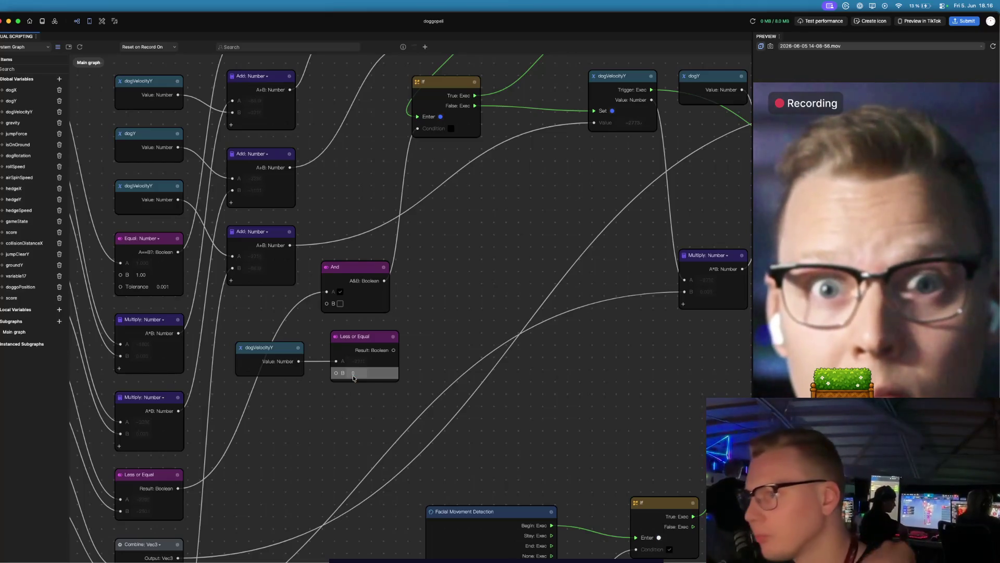
{"action": "key", "text": "BackSpace"}
{"action": "left_click", "coordinate": [354, 394]}
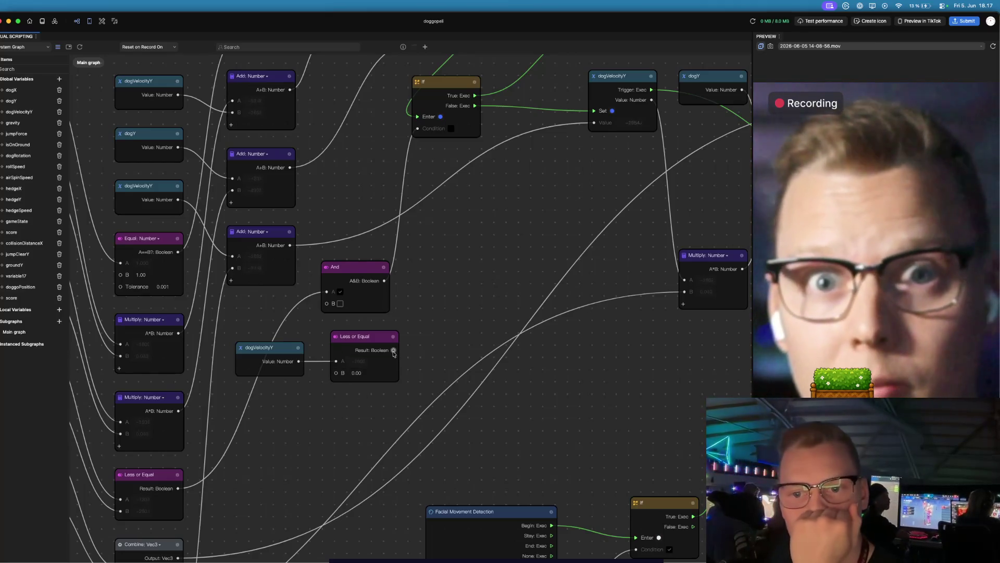
- Connect the new comparison's Result to And's B input and tidy the node layout
{"action": "mouse_move", "coordinate": [393, 351]}
{"action": "left_mouse_down"}
{"action": "mouse_move", "coordinate": [411, 352]}
{"action": "mouse_move", "coordinate": [328, 306]}
{"action": "left_mouse_up"}
{"action": "mouse_move", "coordinate": [359, 336]}
{"action": "left_mouse_down"}
{"action": "mouse_move", "coordinate": [319, 369]}
{"action": "mouse_move", "coordinate": [308, 398]}
{"action": "left_mouse_up"}
{"action": "mouse_move", "coordinate": [275, 356]}
{"action": "left_mouse_down"}
{"action": "mouse_move", "coordinate": [240, 388]}
{"action": "mouse_move", "coordinate": [237, 415]}
{"action": "left_mouse_up"}
{"action": "left_click_drag", "start_coordinate": [325, 398], "coordinate": [282, 321]}
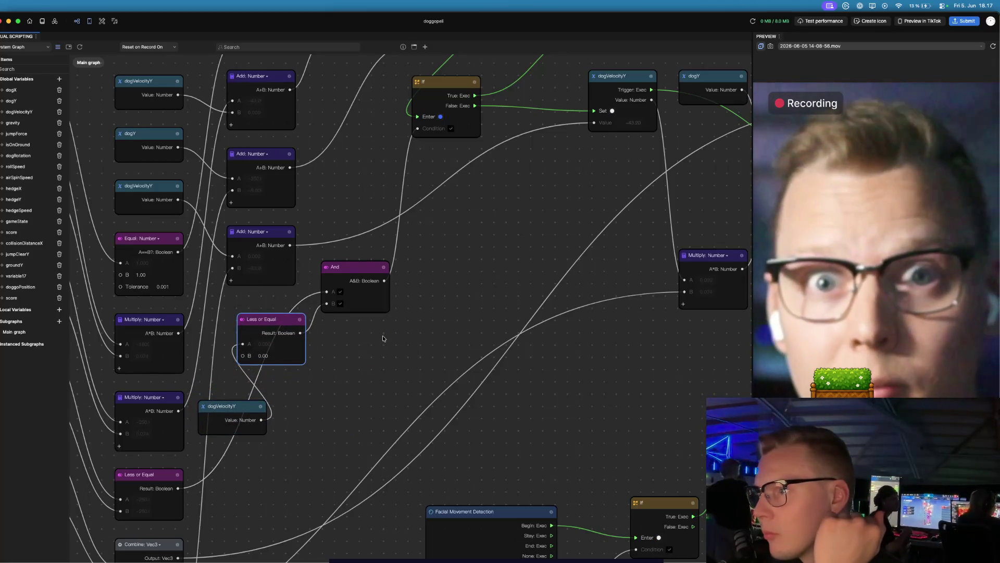
{"action": "scroll", "coordinate": [410, 353], "scroll_direction": "up", "scroll_amount": 3}
{"action": "scroll", "coordinate": [410, 352], "scroll_direction": "right", "scroll_amount": 3}
{"action": "scroll", "coordinate": [410, 353], "scroll_direction": "up", "scroll_amount": 1}
{"action": "scroll", "coordinate": [410, 353], "scroll_direction": "right", "scroll_amount": 1}
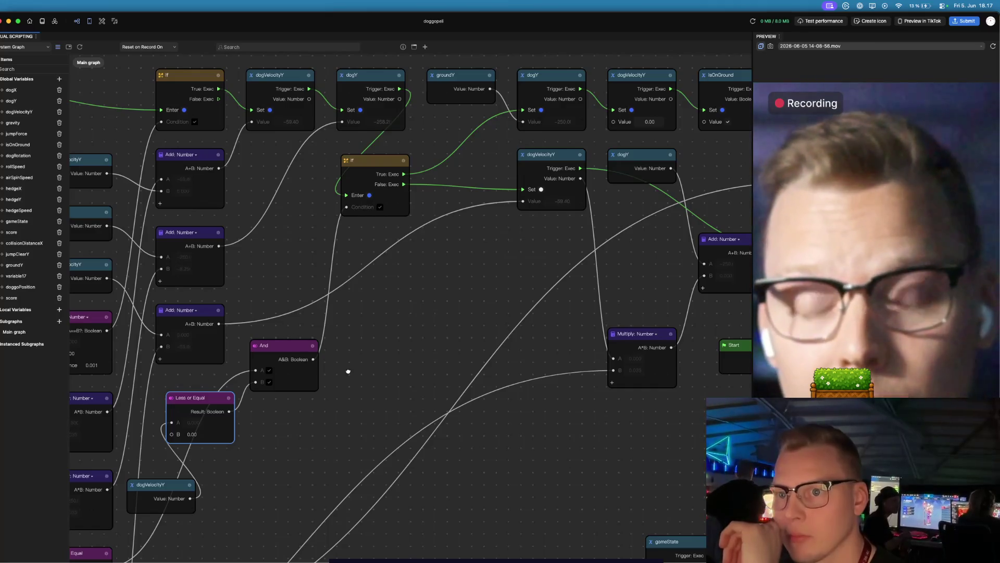
{"action": "scroll", "coordinate": [348, 373], "scroll_direction": "down", "scroll_amount": 5}
{"action": "scroll", "coordinate": [348, 373], "scroll_direction": "left", "scroll_amount": 5}
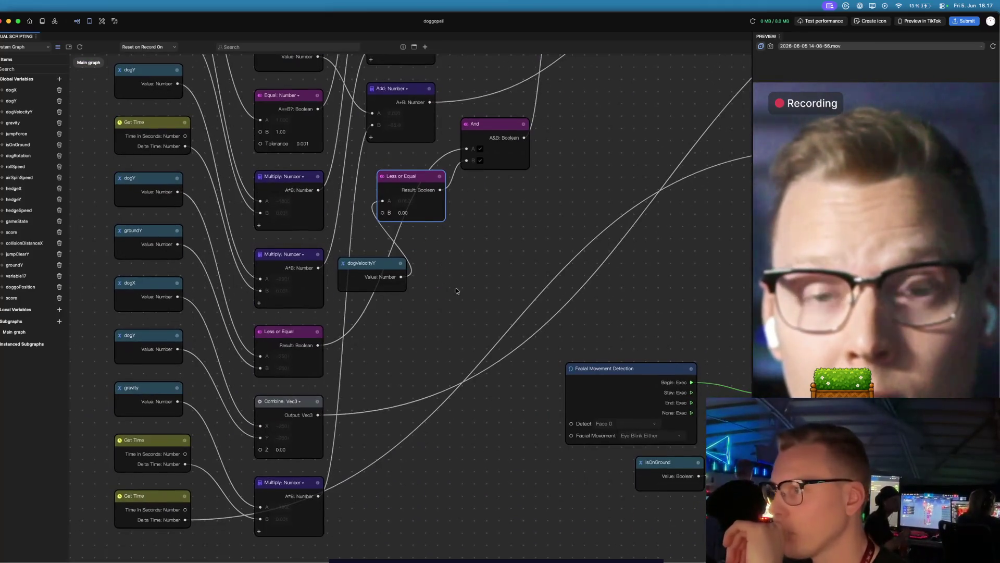
{"action": "scroll", "coordinate": [453, 285], "scroll_direction": "right", "scroll_amount": 10}
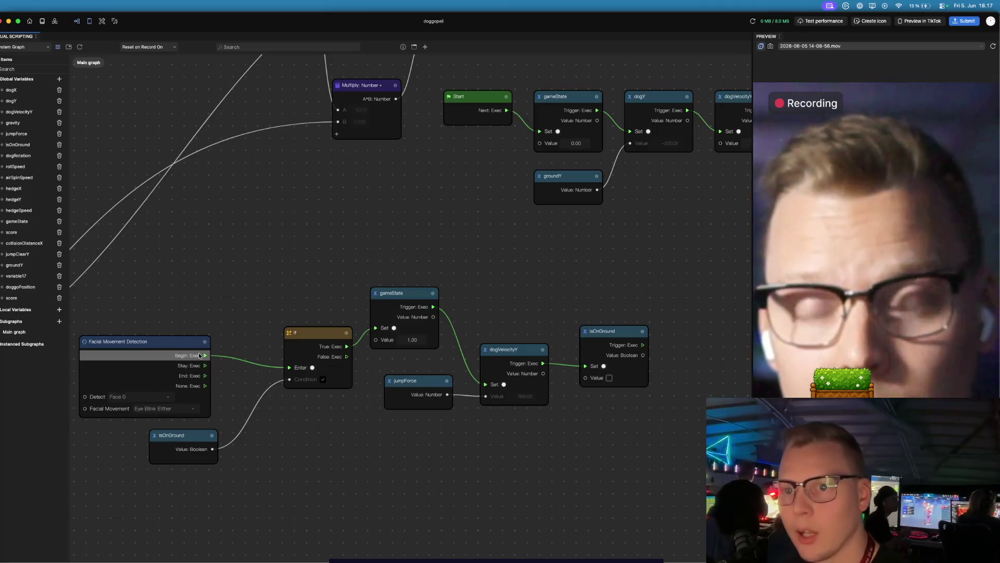
{"action": "scroll", "coordinate": [328, 448], "scroll_direction": "right", "scroll_amount": 4}
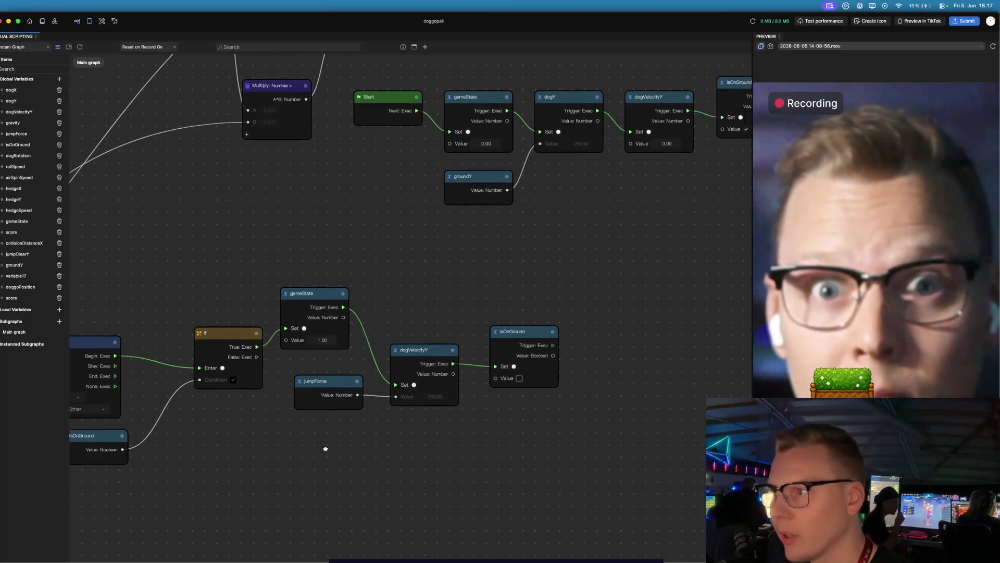
{"action": "scroll", "coordinate": [292, 422], "scroll_direction": "left", "scroll_amount": 5}
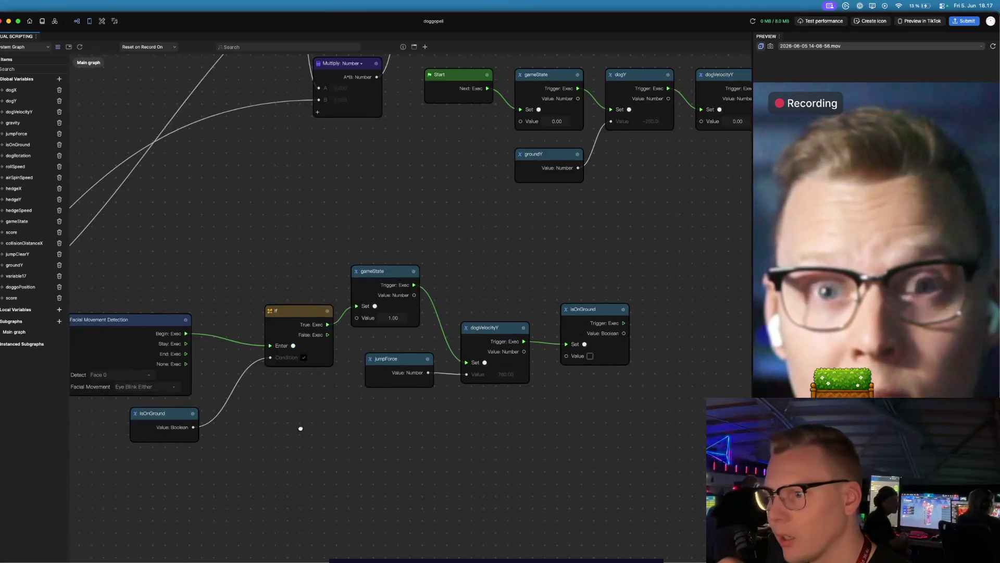
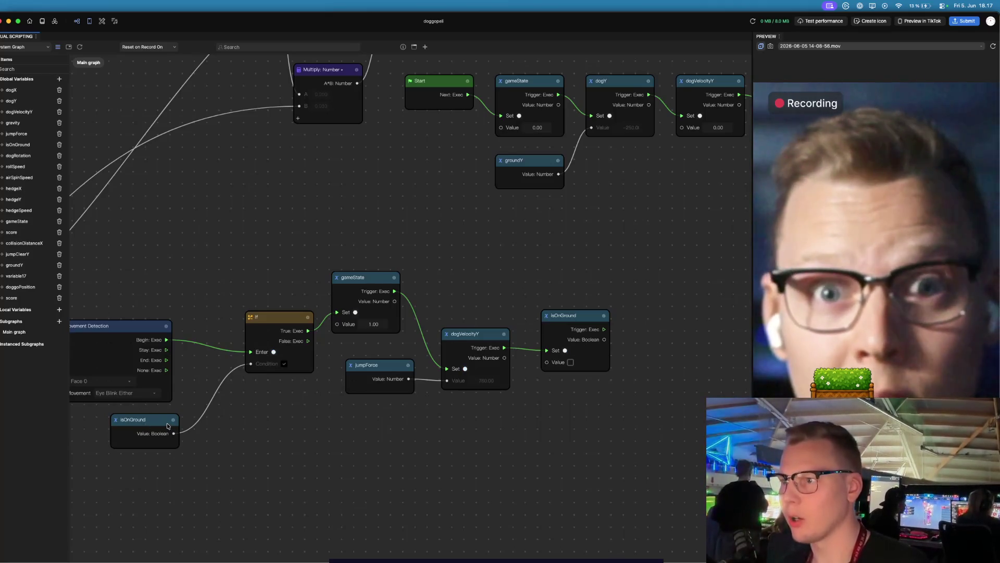
- Add a Hierarchy panel through the Preview panel's ⋮ menu, then return to the live camera Preview
{"action": "scroll", "coordinate": [251, 425], "scroll_direction": "down", "scroll_amount": 2}
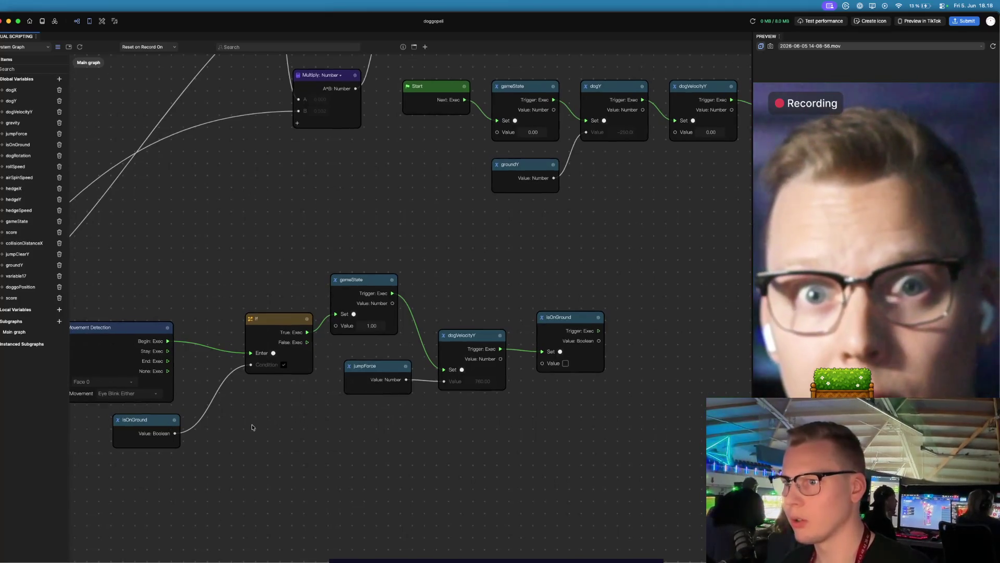
{"action": "scroll", "coordinate": [252, 427], "scroll_direction": "down", "scroll_amount": 3}
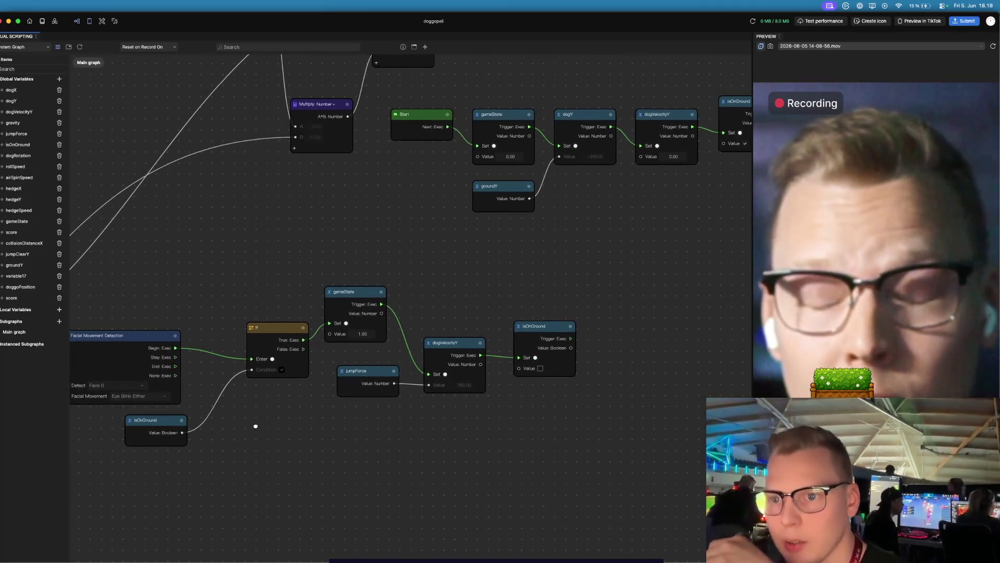
{"action": "left_click_drag", "start_coordinate": [252, 426], "coordinate": [277, 427]}
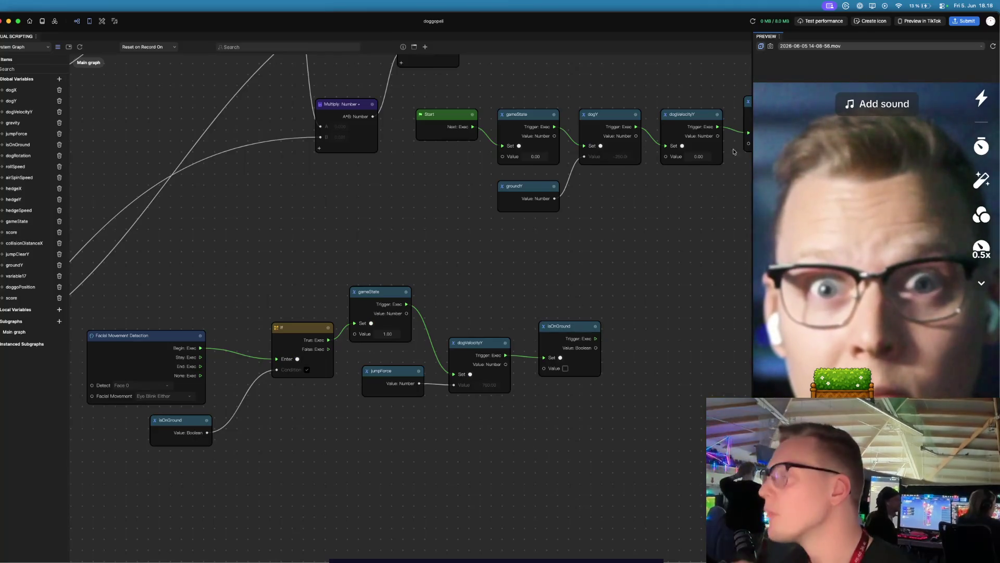
{"action": "left_click", "coordinate": [780, 37]}
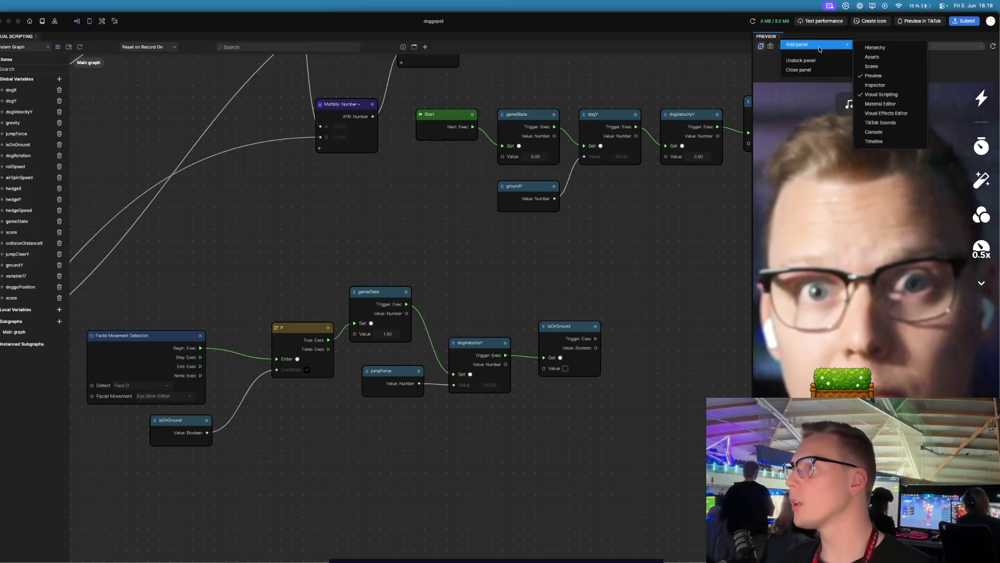
{"action": "mouse_move", "coordinate": [852, 48]}
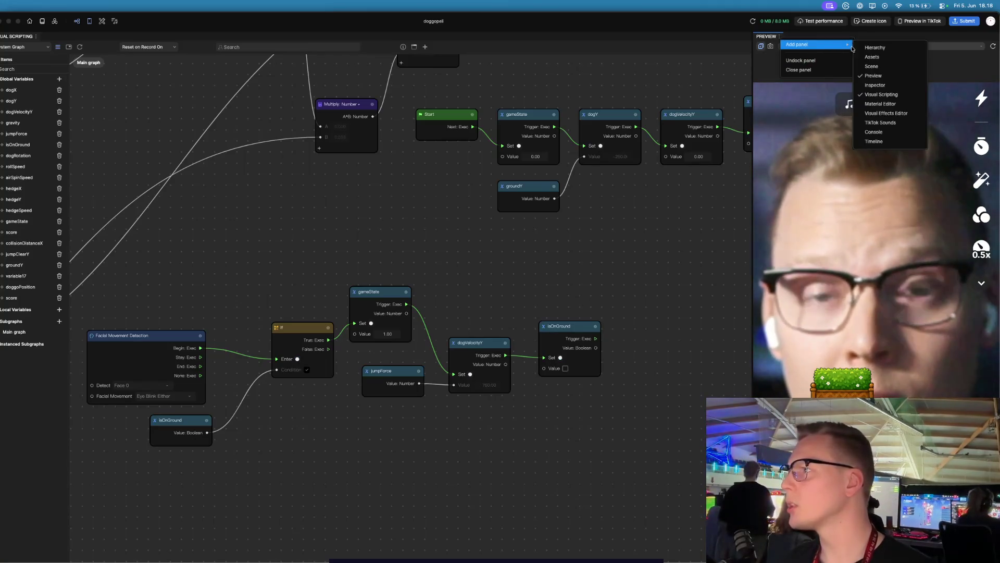
{"action": "left_click", "coordinate": [886, 48]}
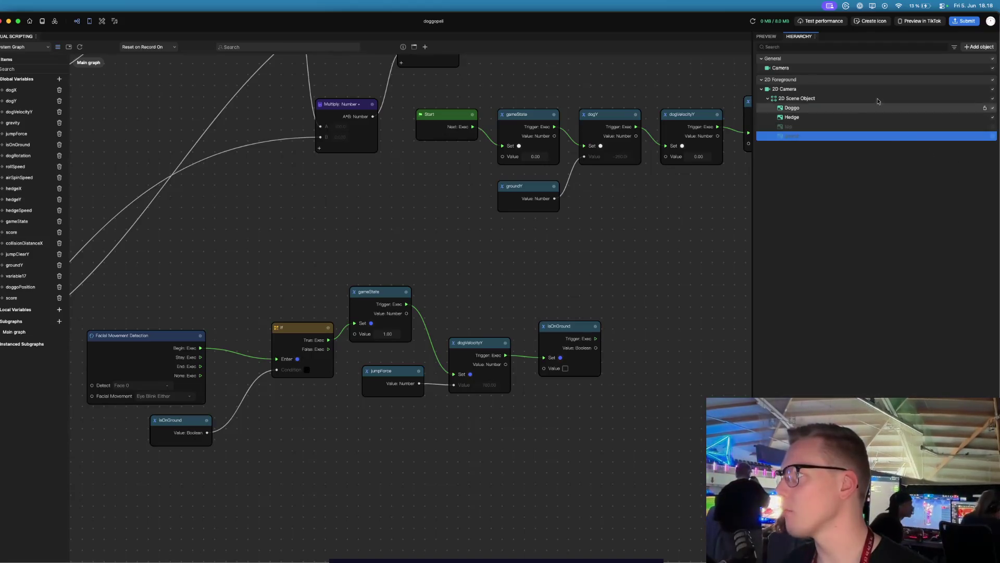
{"action": "left_click", "coordinate": [761, 37]}
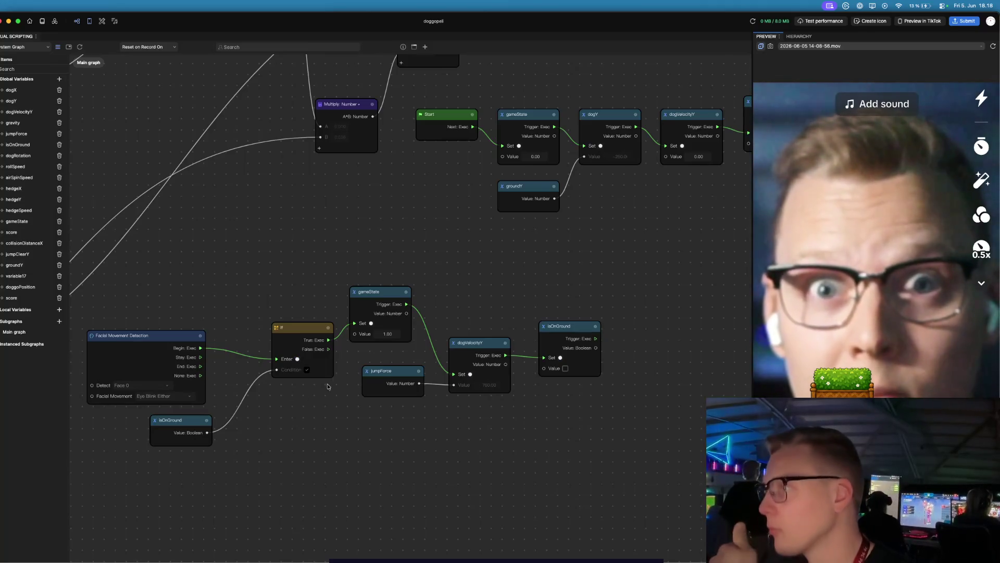
{"action": "scroll", "coordinate": [319, 357], "scroll_direction": "up", "scroll_amount": 5}
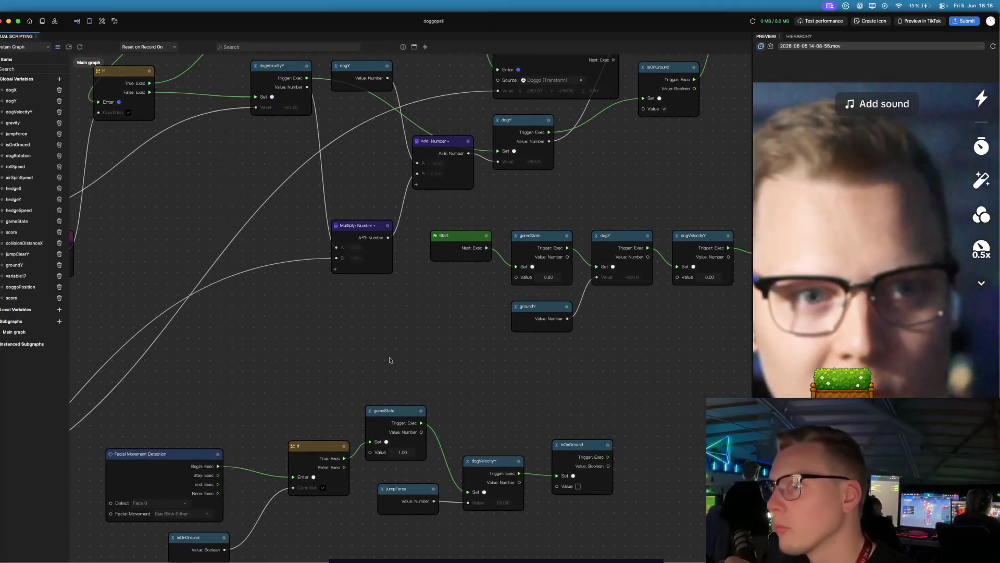
- Pan the graph to the Update and Get Time nodes, centering the If branch and Add nodes
{"action": "scroll", "coordinate": [389, 359], "scroll_direction": "up", "scroll_amount": 2}
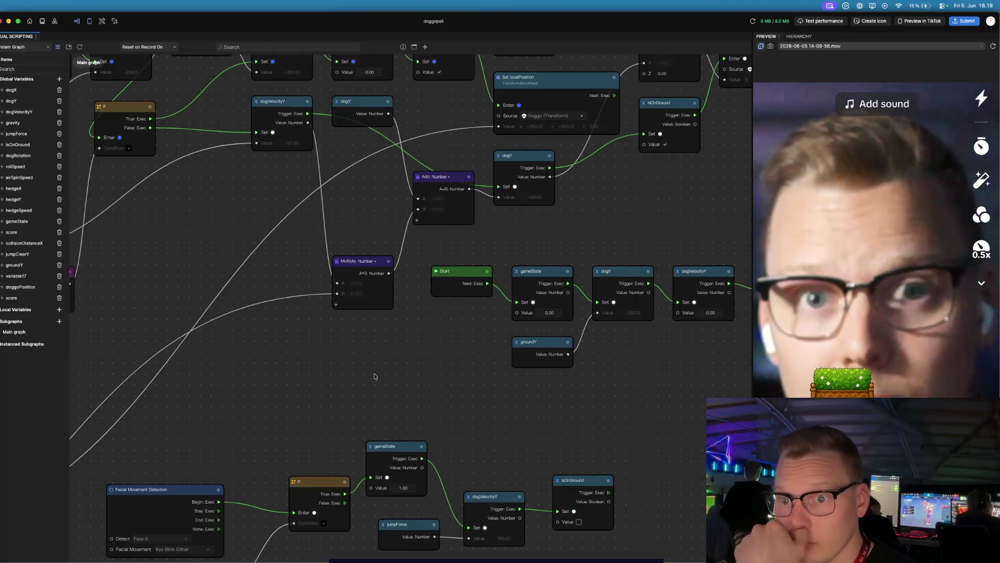
{"action": "left_click_drag", "start_coordinate": [327, 352], "coordinate": [374, 471]}
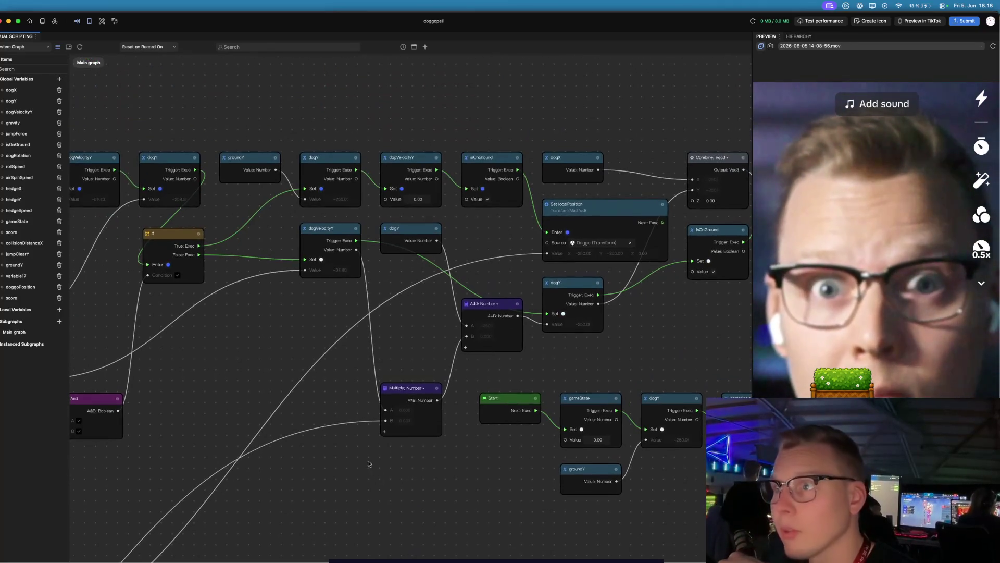
{"action": "mouse_move", "coordinate": [273, 361]}
{"action": "left_mouse_down"}
{"action": "mouse_move", "coordinate": [243, 368]}
{"action": "mouse_move", "coordinate": [314, 397]}
{"action": "mouse_move", "coordinate": [398, 391]}
{"action": "mouse_move", "coordinate": [544, 411]}
{"action": "left_mouse_up"}
{"action": "mouse_move", "coordinate": [221, 261]}
{"action": "left_mouse_down"}
{"action": "mouse_move", "coordinate": [244, 246]}
{"action": "mouse_move", "coordinate": [274, 261]}
{"action": "left_mouse_up"}
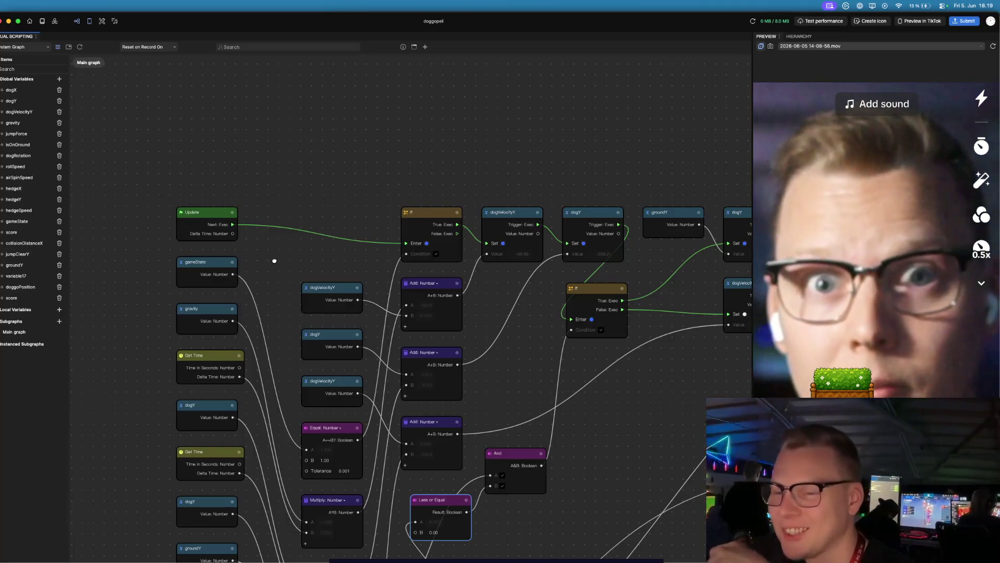
{"action": "left_click_drag", "start_coordinate": [304, 246], "coordinate": [159, 253]}
{"action": "mouse_move", "coordinate": [314, 287]}
{"action": "left_mouse_down"}
{"action": "mouse_move", "coordinate": [236, 285]}
{"action": "mouse_move", "coordinate": [312, 284]}
{"action": "mouse_move", "coordinate": [525, 316]}
{"action": "mouse_move", "coordinate": [414, 310]}
{"action": "left_mouse_up"}
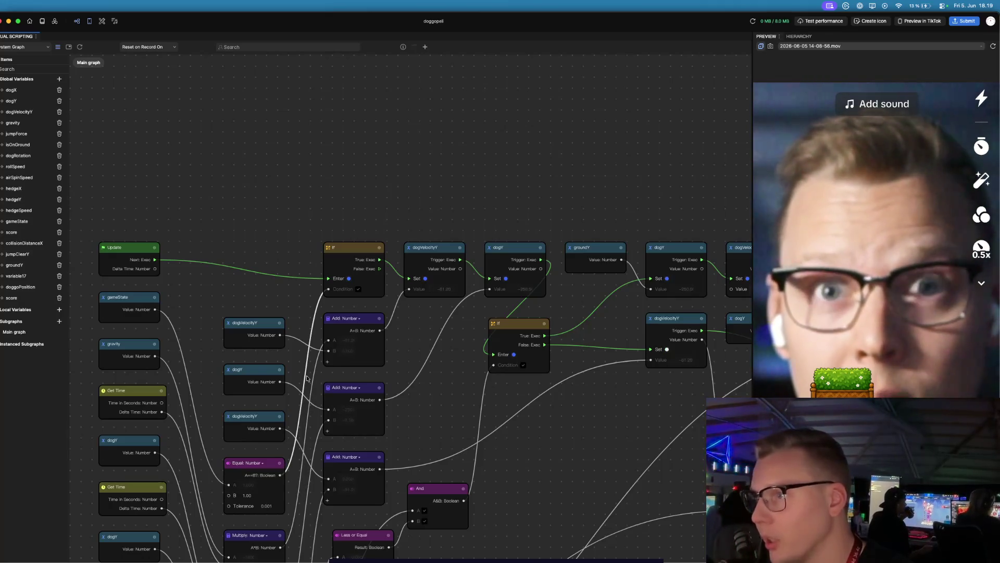
{"action": "mouse_move", "coordinate": [435, 322]}
{"action": "left_mouse_down"}
{"action": "mouse_move", "coordinate": [337, 332]}
{"action": "mouse_move", "coordinate": [317, 321]}
{"action": "left_mouse_up"}
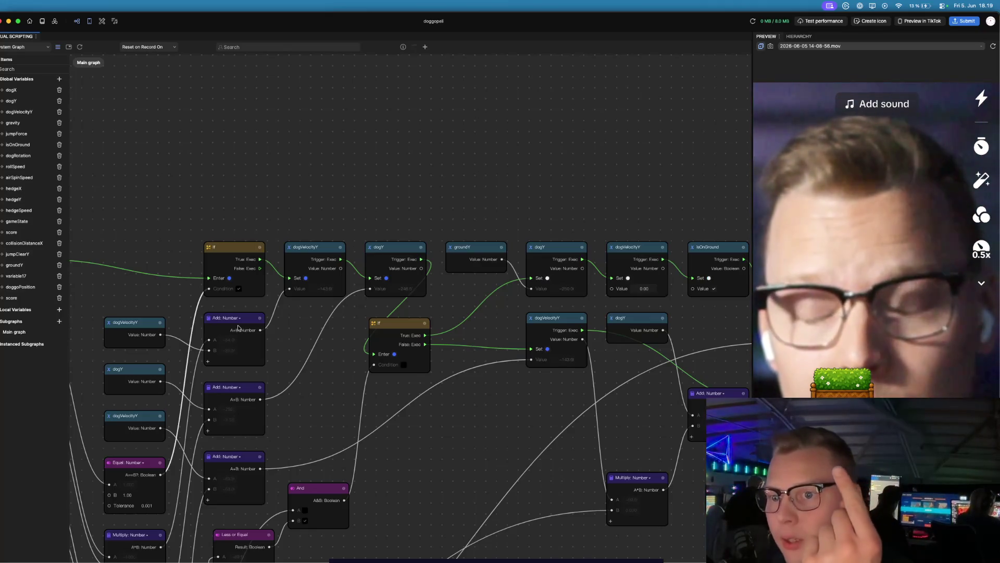
{"action": "scroll", "coordinate": [238, 327], "scroll_direction": "right", "scroll_amount": 3}
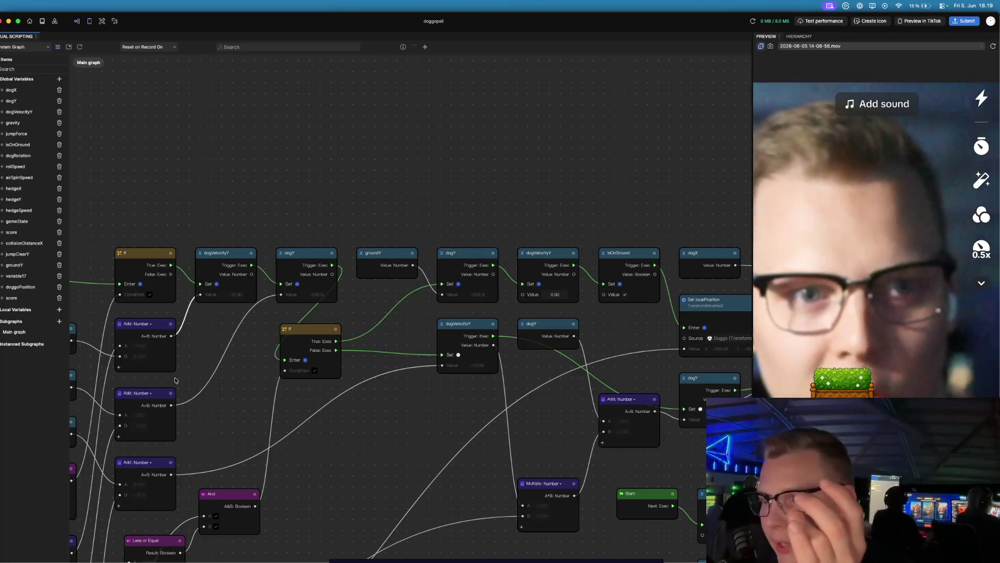
- Shift the top Add: Number node of the gravity chain slightly to the right
{"action": "scroll", "coordinate": [237, 367], "scroll_direction": "left", "scroll_amount": 2}
{"action": "left_click_drag", "start_coordinate": [237, 367], "coordinate": [307, 342]}
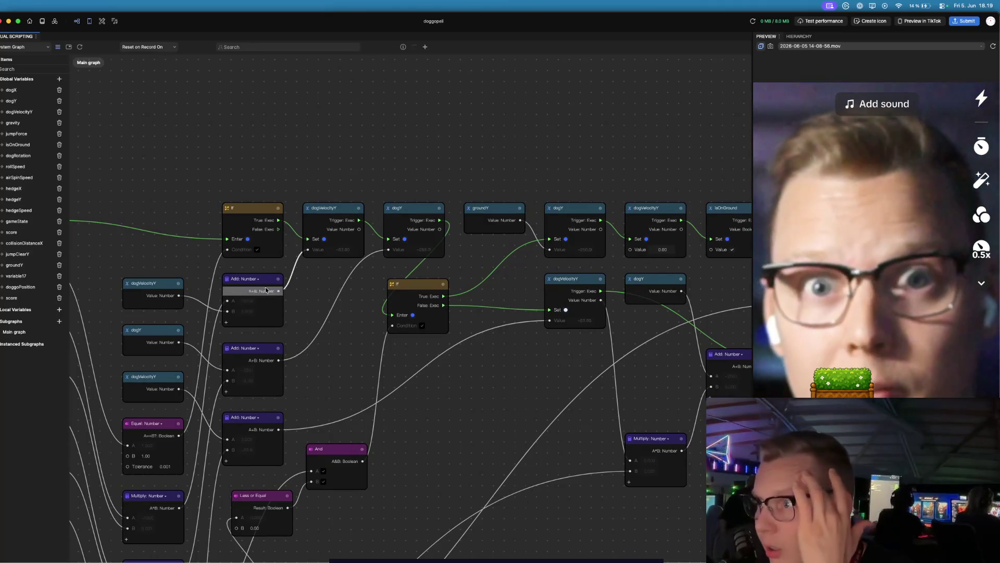
{"action": "left_click_drag", "start_coordinate": [271, 281], "coordinate": [288, 278]}
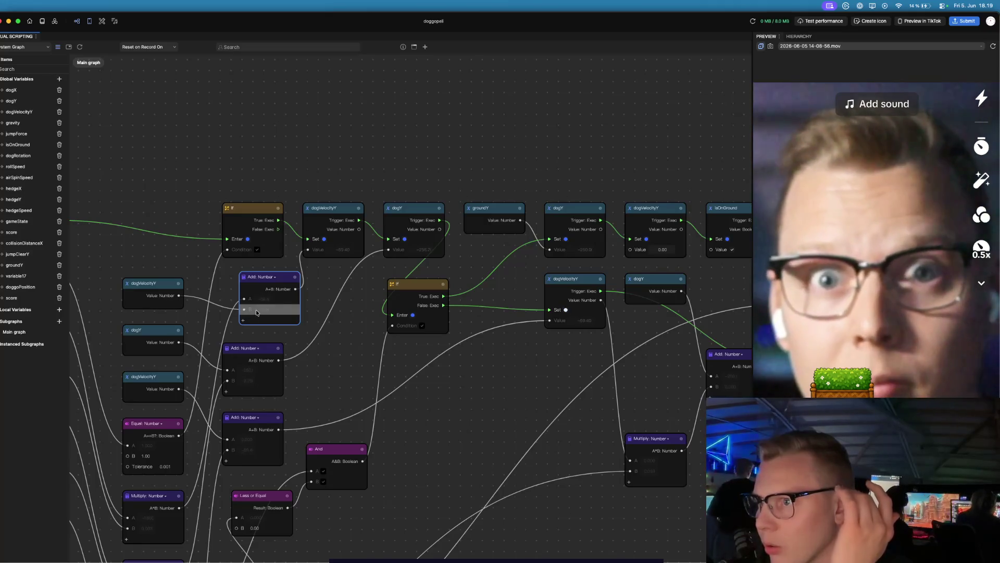
{"action": "left_click_drag", "start_coordinate": [340, 347], "coordinate": [344, 328]}
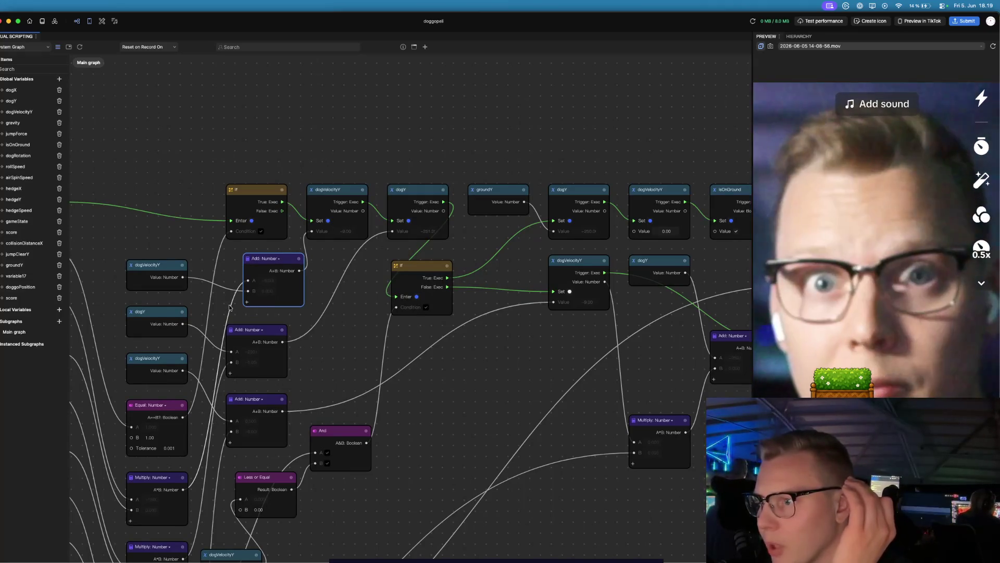
- Pan around the graph to inspect the Set localPosition node and the surrounding gravity nodes
{"action": "scroll", "coordinate": [393, 317], "scroll_direction": "left", "scroll_amount": 5}
{"action": "scroll", "coordinate": [394, 317], "scroll_direction": "down", "scroll_amount": 3}
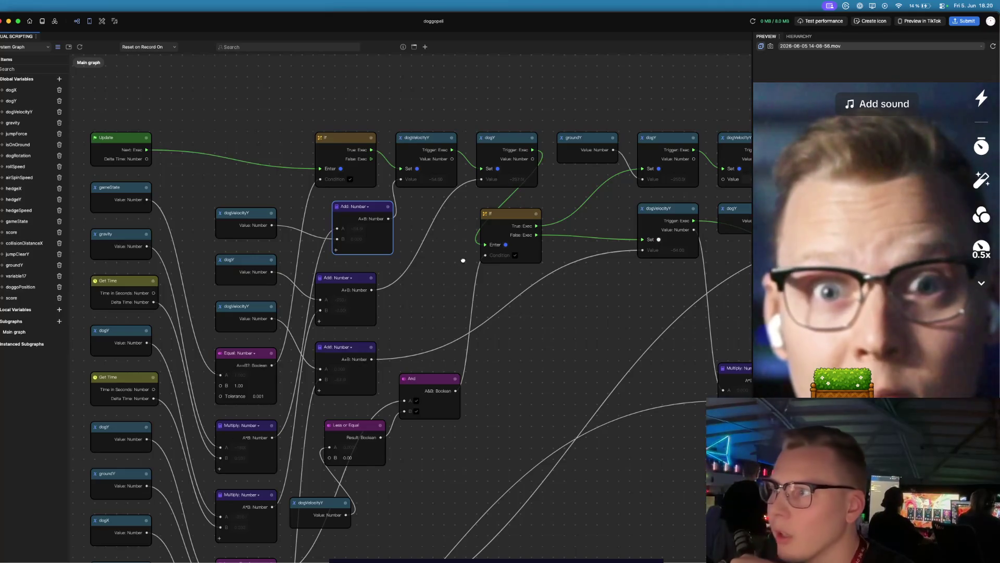
{"action": "scroll", "coordinate": [463, 262], "scroll_direction": "right", "scroll_amount": 5}
{"action": "scroll", "coordinate": [463, 261], "scroll_direction": "up", "scroll_amount": 4}
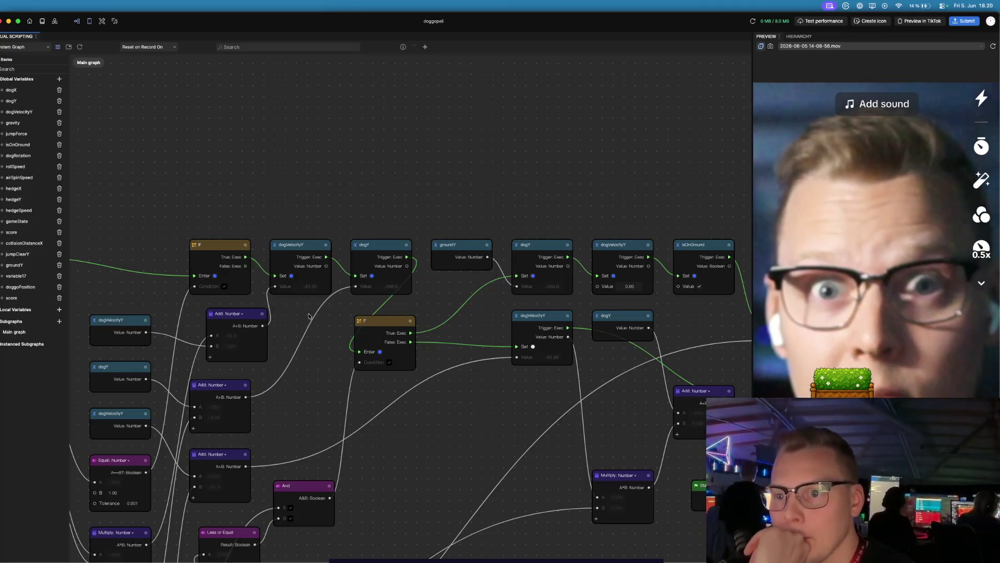
{"action": "left_click_drag", "start_coordinate": [309, 337], "coordinate": [255, 336]}
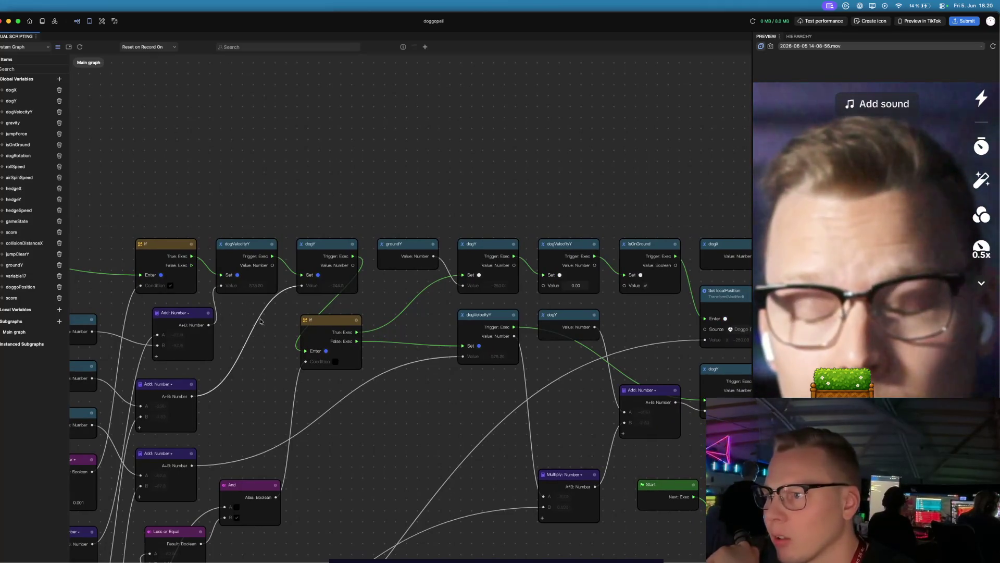
{"action": "left_click_drag", "start_coordinate": [261, 322], "coordinate": [236, 334]}
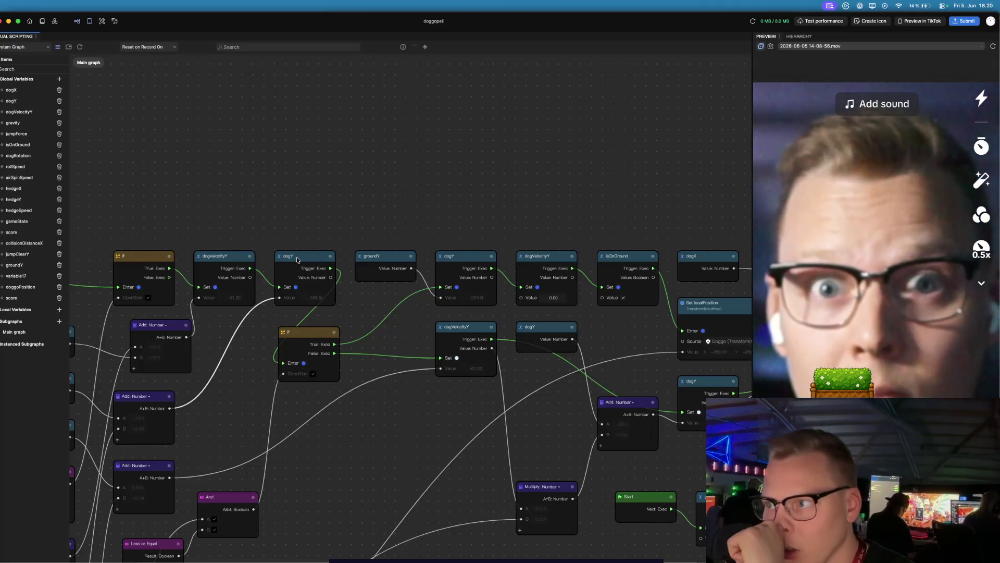
{"action": "scroll", "coordinate": [281, 338], "scroll_direction": "down", "scroll_amount": 2}
{"action": "scroll", "coordinate": [281, 339], "scroll_direction": "left", "scroll_amount": 2}
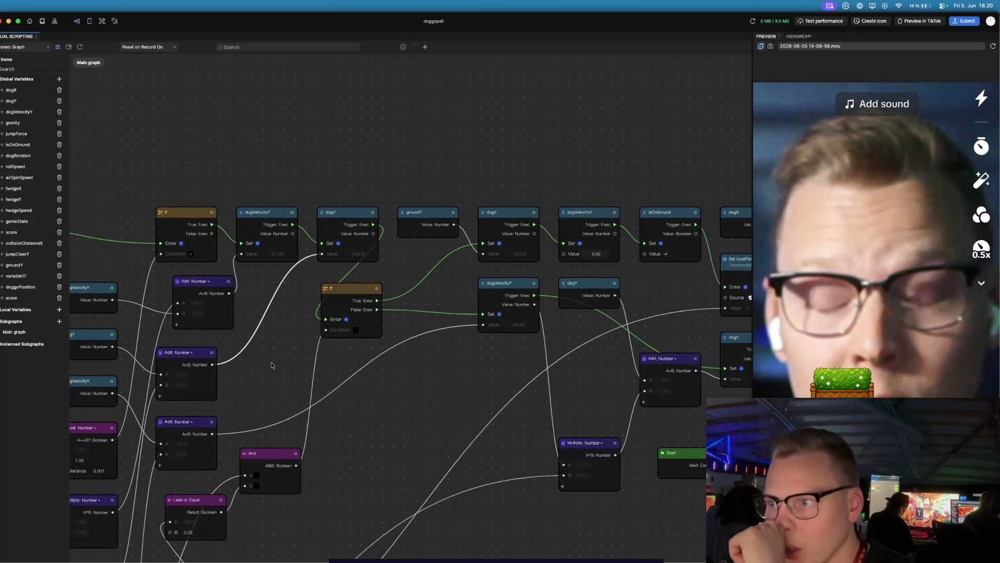
{"action": "left_click_drag", "start_coordinate": [225, 383], "coordinate": [257, 369]}
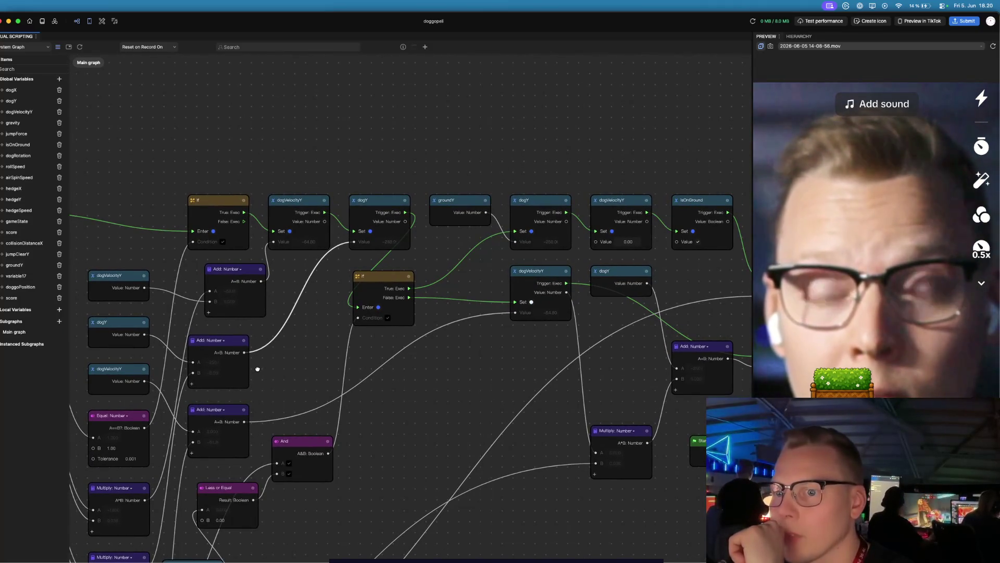
{"action": "left_click_drag", "start_coordinate": [257, 369], "coordinate": [278, 363]}
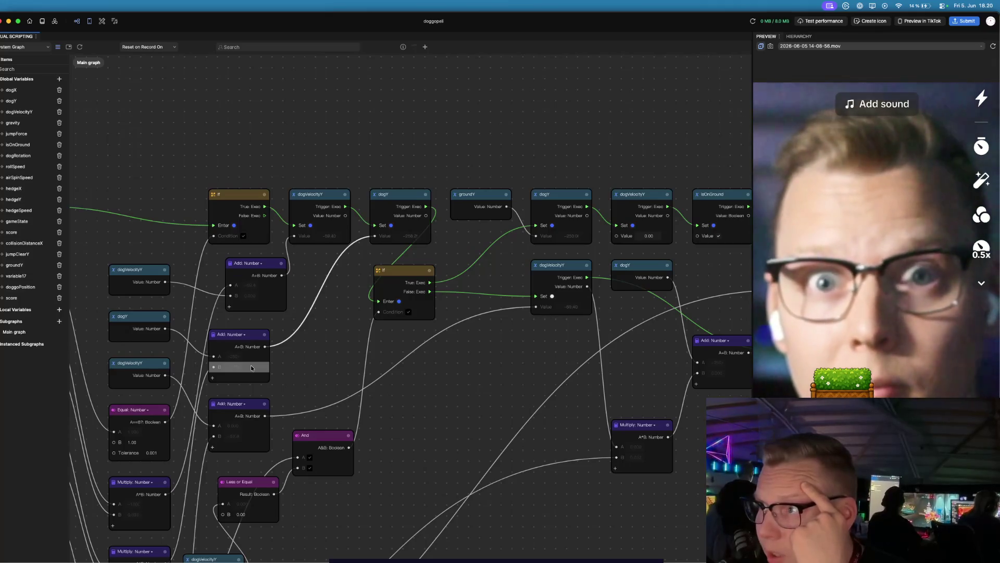
{"action": "scroll", "coordinate": [240, 407], "scroll_direction": "down", "scroll_amount": 5}
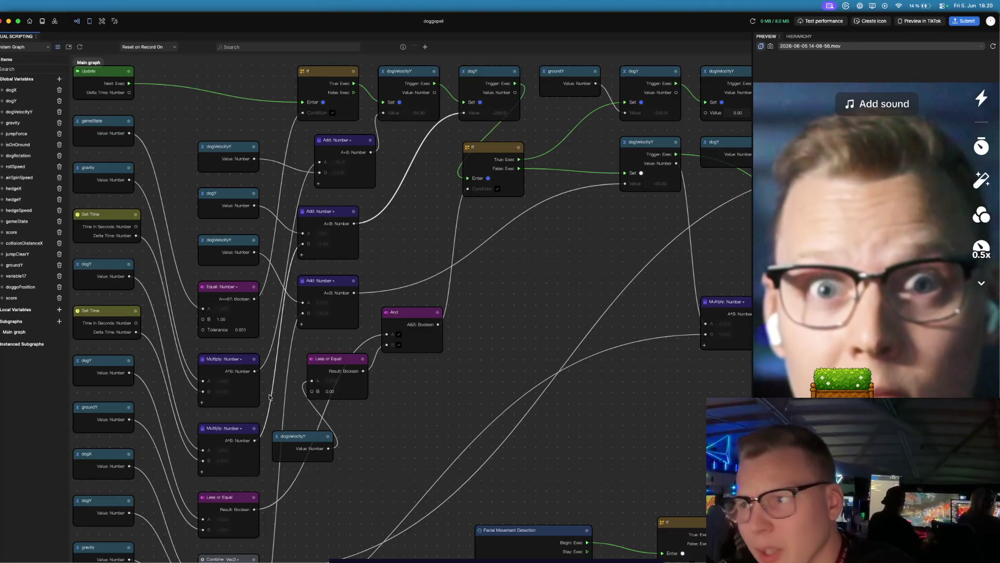
- Remove the dogY Get Variable node, leaving the middle Add: Number node's A input unconnected
{"action": "scroll", "coordinate": [359, 295], "scroll_direction": "up", "scroll_amount": 5}
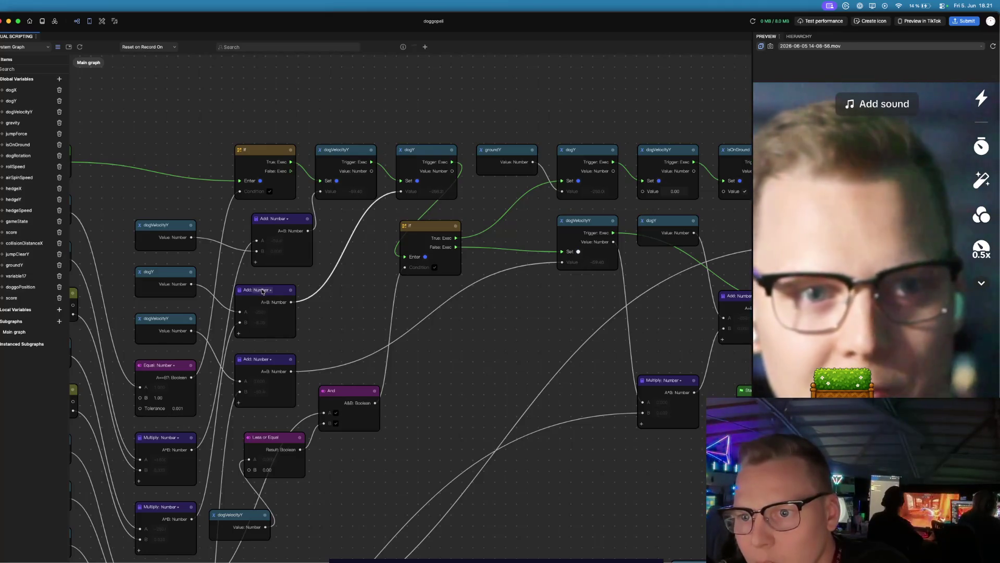
{"action": "left_click", "coordinate": [167, 273]}
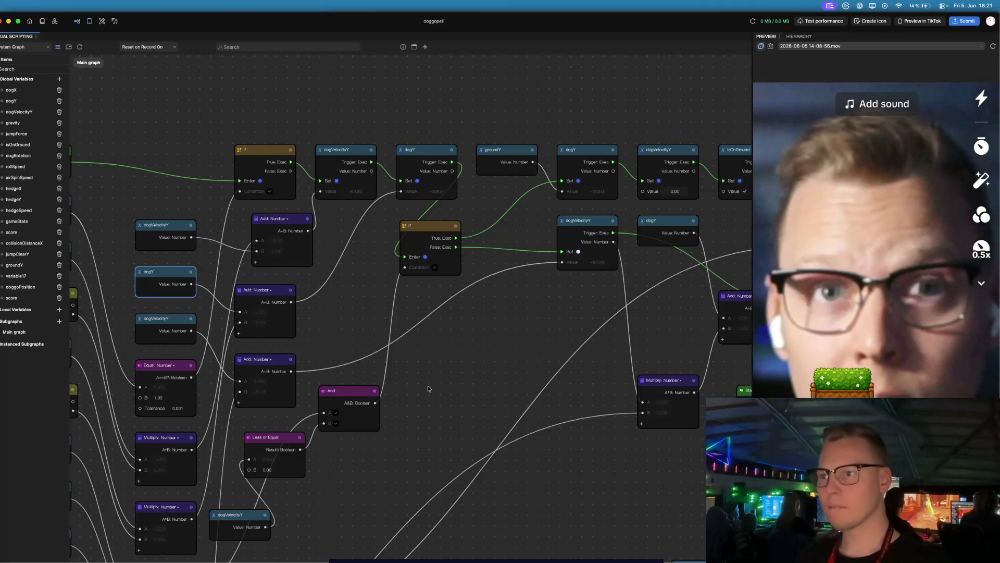
{"action": "key", "text": "BackSpace"}
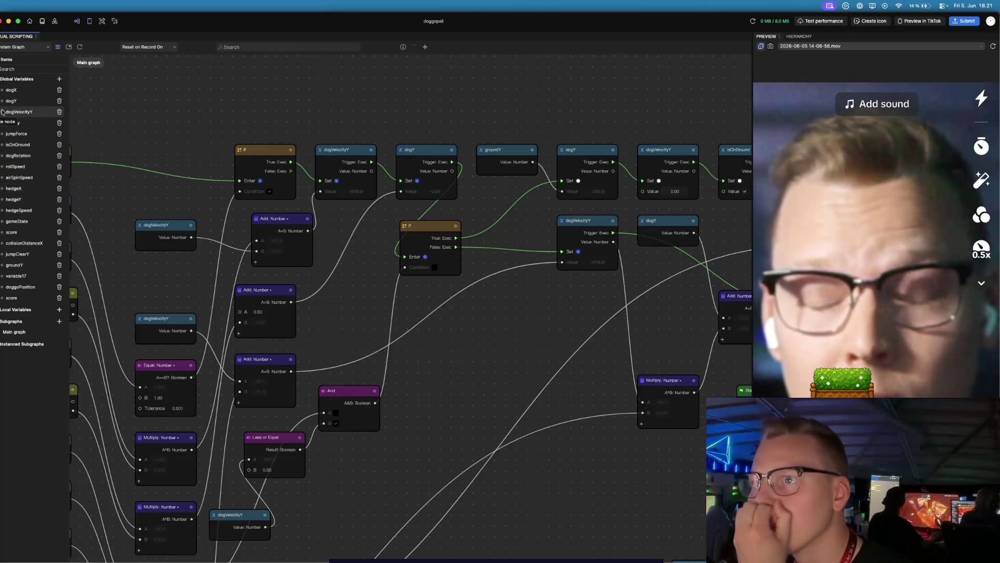
- Place a dogVelocityY getter among the Add nodes, then move the middle Add and lower Multiply nodes
{"action": "left_click", "coordinate": [18, 112]}
{"action": "left_click", "coordinate": [18, 130]}
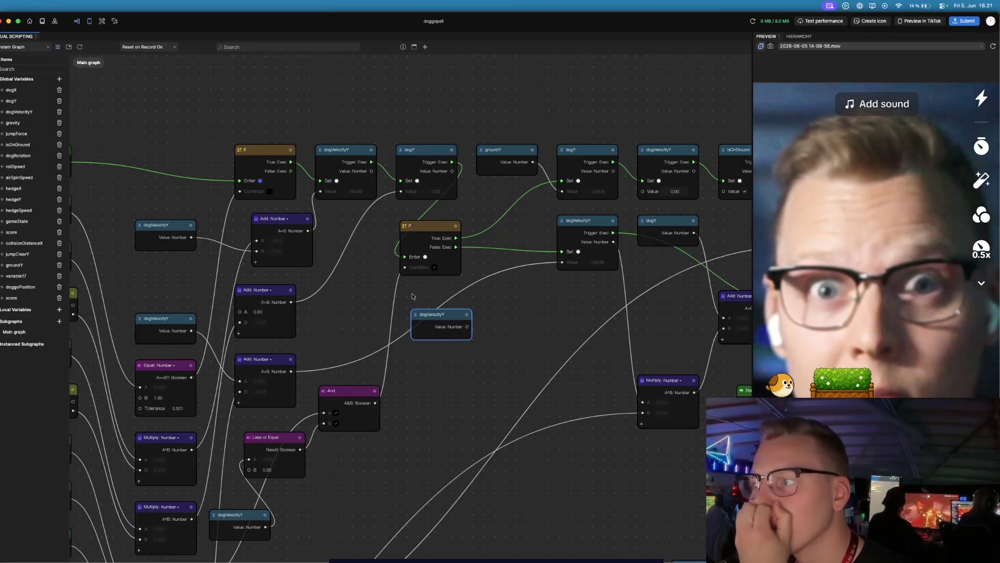
{"action": "mouse_move", "coordinate": [422, 312]}
{"action": "left_mouse_down"}
{"action": "mouse_move", "coordinate": [156, 266]}
{"action": "mouse_move", "coordinate": [240, 312]}
{"action": "left_mouse_up"}
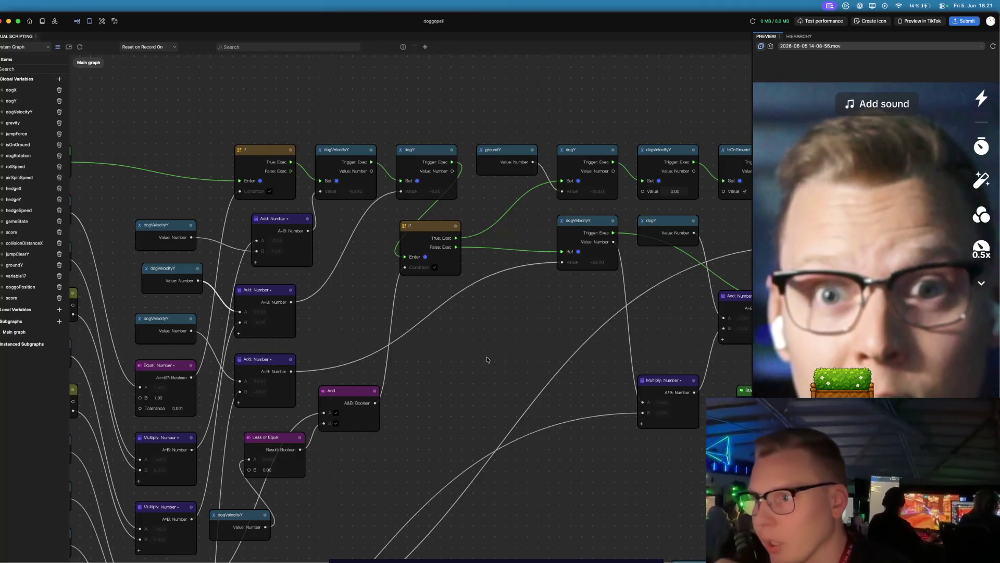
{"action": "left_click_drag", "start_coordinate": [487, 357], "coordinate": [555, 363]}
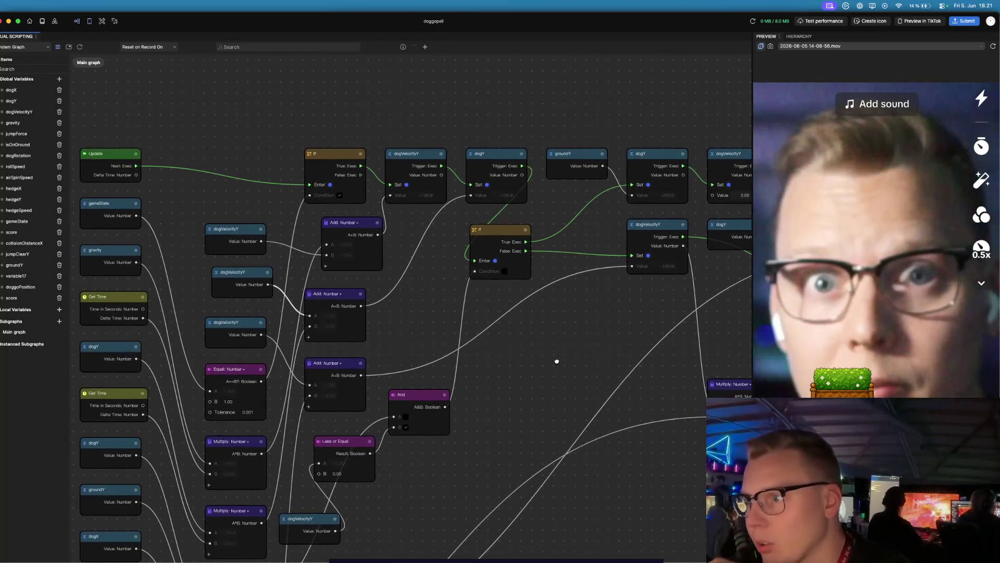
{"action": "left_click", "coordinate": [503, 156]}
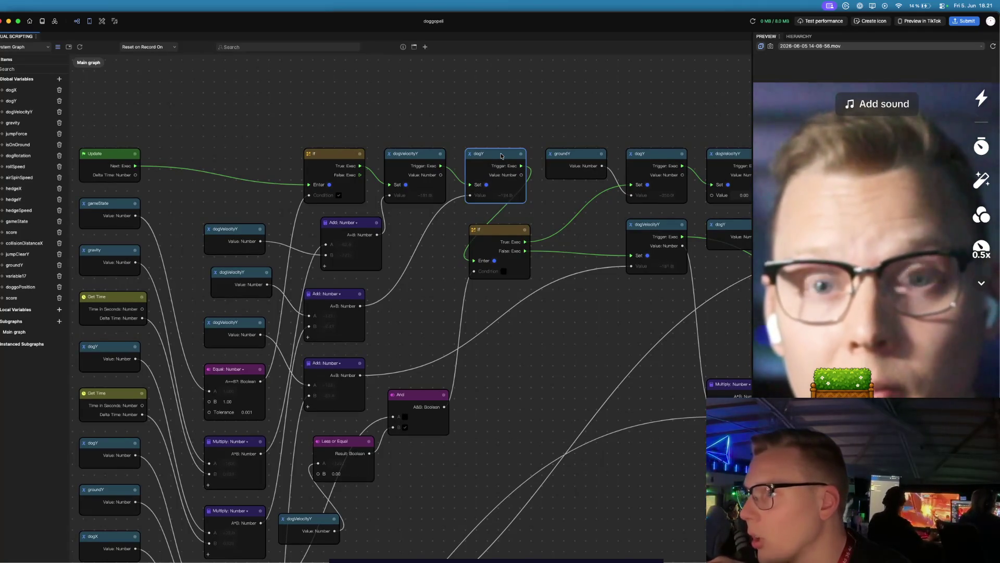
{"action": "left_click_drag", "start_coordinate": [347, 300], "coordinate": [392, 300]}
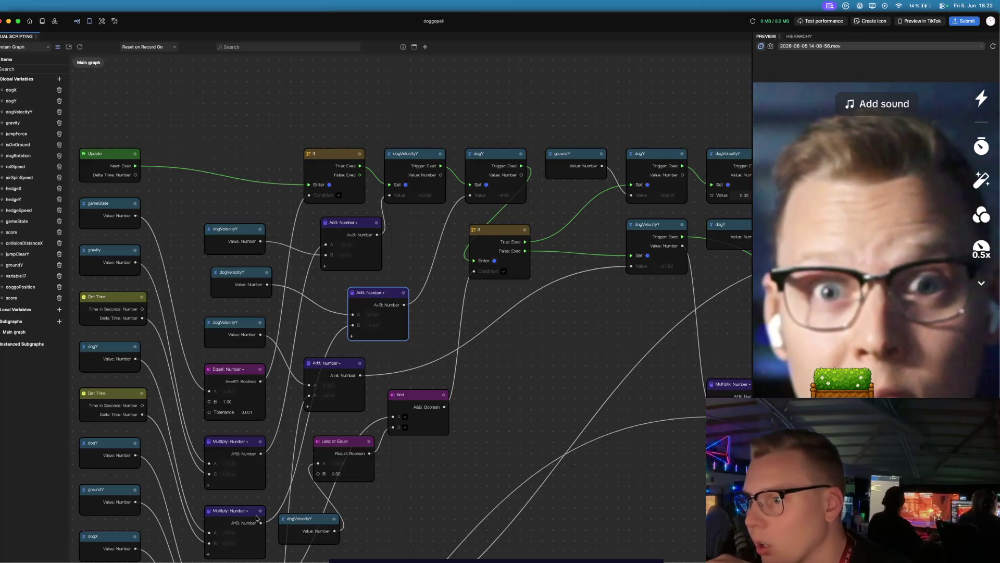
{"action": "mouse_move", "coordinate": [255, 511]}
{"action": "left_mouse_down"}
{"action": "mouse_move", "coordinate": [271, 502]}
{"action": "mouse_move", "coordinate": [257, 504]}
{"action": "left_mouse_up"}
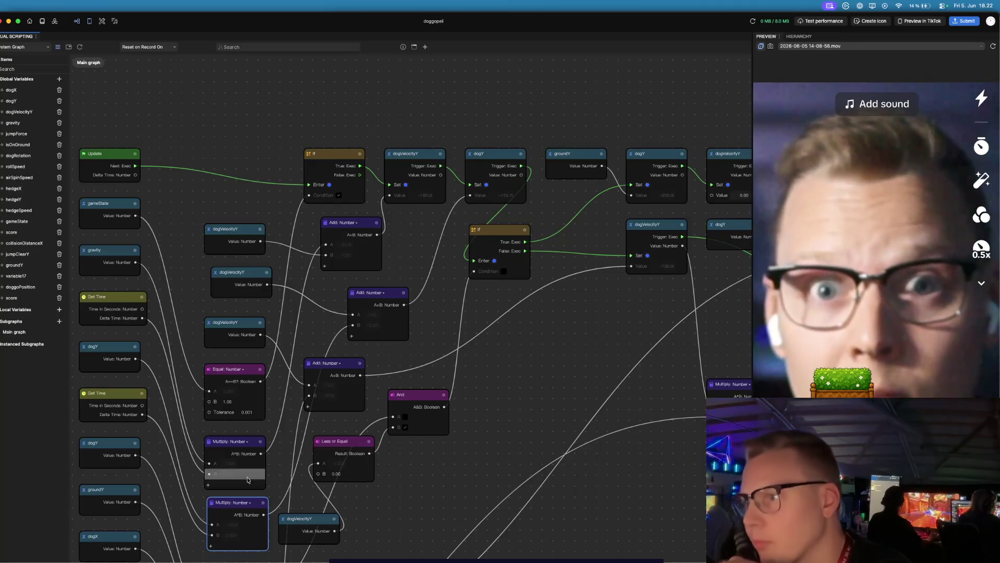
- Remove the dogVelocityY getter that feeds the middle Add node
{"action": "left_click", "coordinate": [477, 154]}
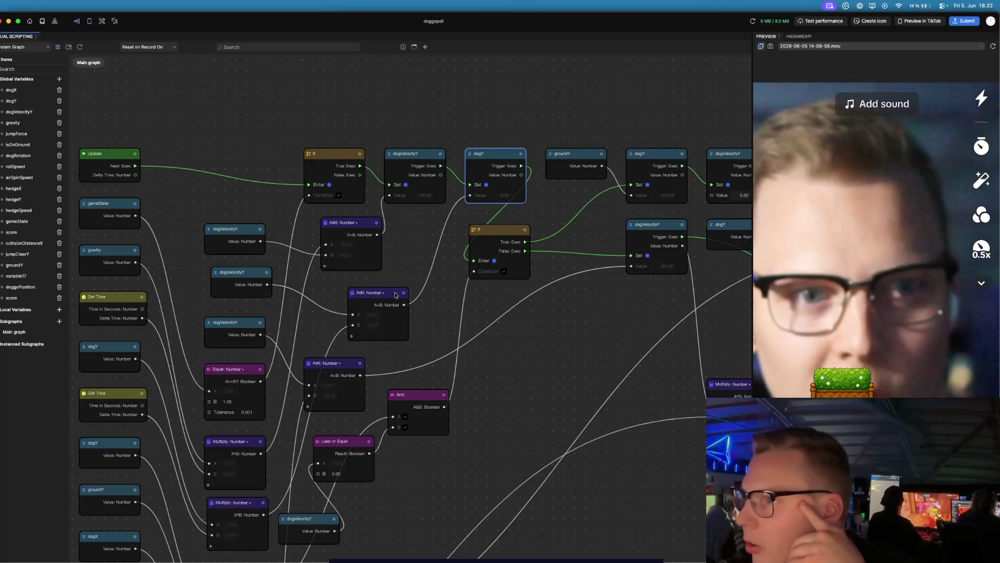
{"action": "left_click", "coordinate": [396, 293]}
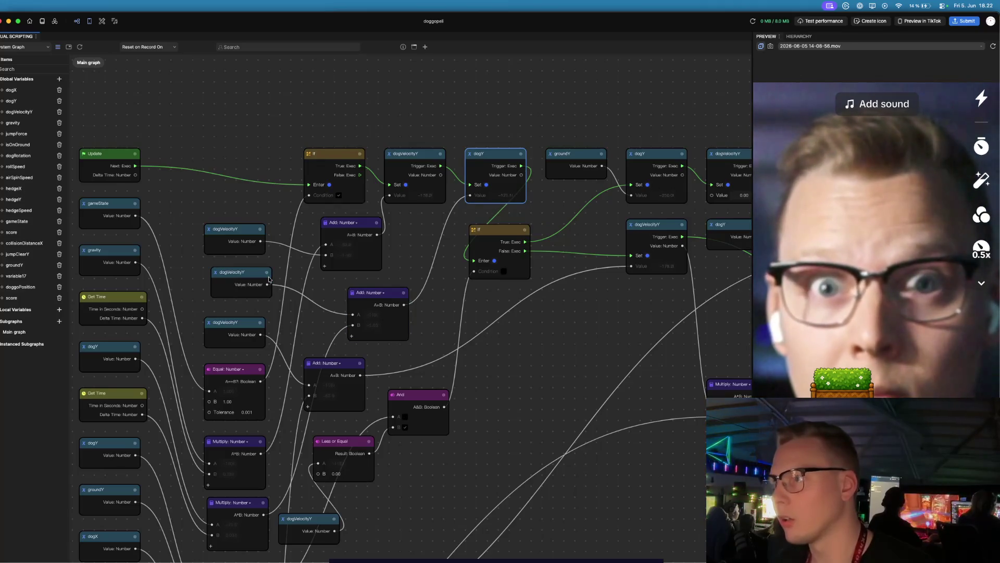
{"action": "left_click", "coordinate": [269, 279]}
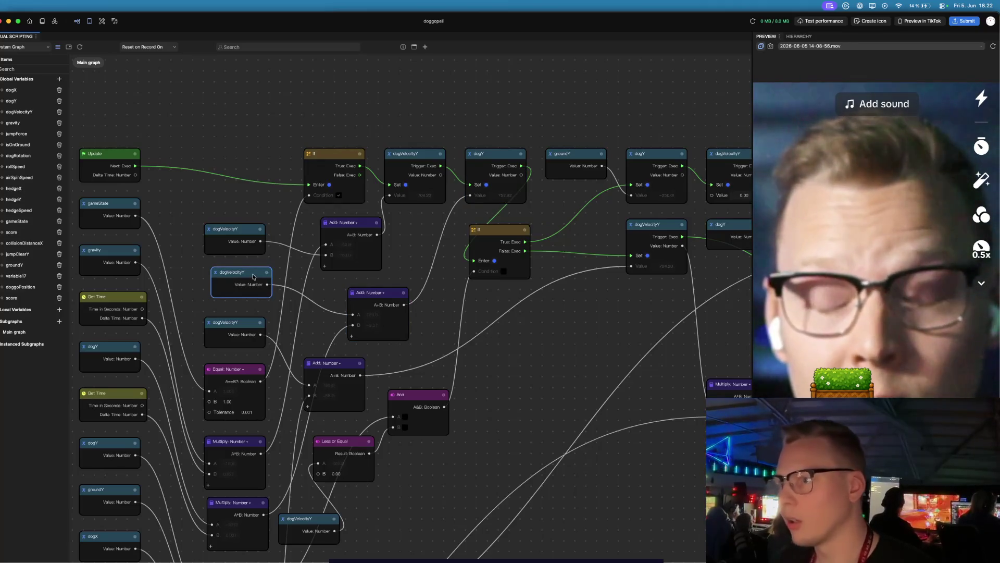
{"action": "key", "text": "BackSpace"}
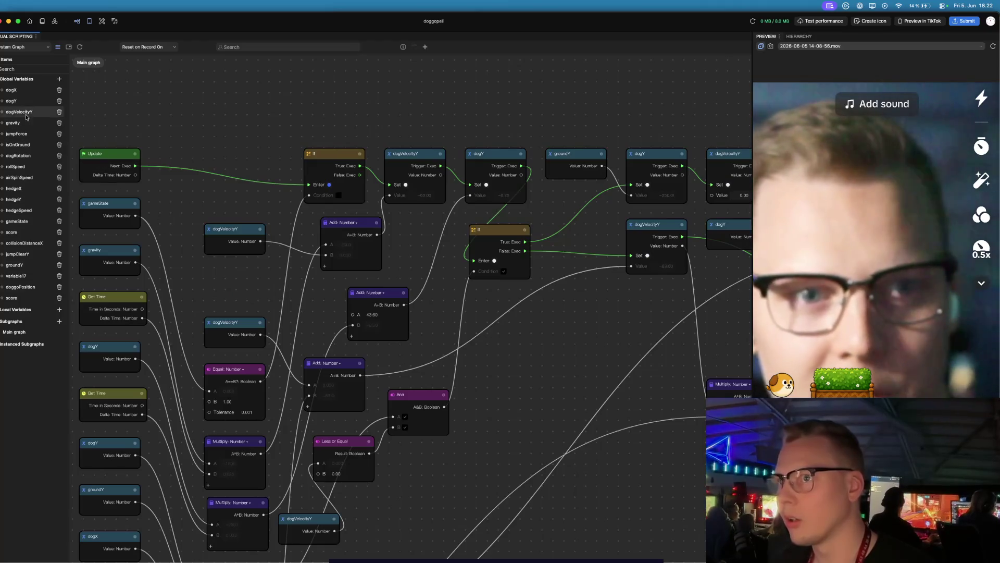
- Add a dogY Get Variable node and place it left of the middle Add node
{"action": "left_click", "coordinate": [5, 101]}
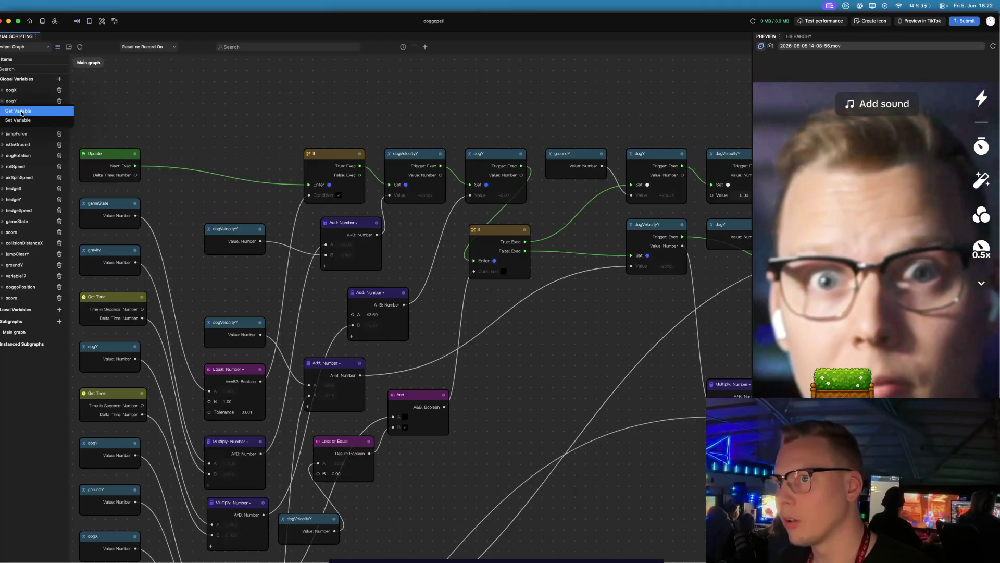
{"action": "left_click", "coordinate": [18, 110]}
{"action": "mouse_move", "coordinate": [417, 311]}
{"action": "left_mouse_down"}
{"action": "mouse_move", "coordinate": [218, 272]}
{"action": "mouse_move", "coordinate": [365, 315]}
{"action": "mouse_move", "coordinate": [352, 314]}
{"action": "left_mouse_up"}
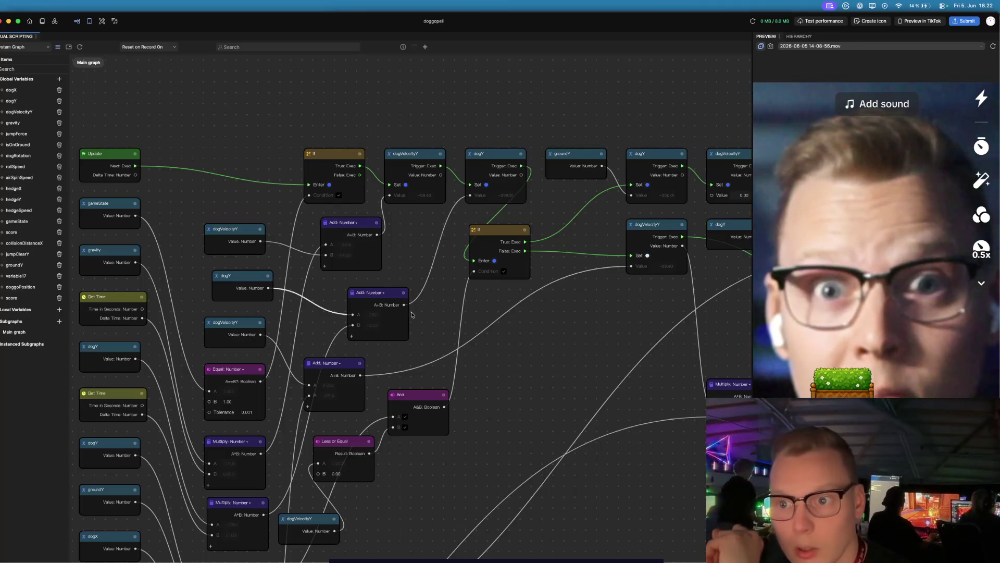
{"action": "left_click_drag", "start_coordinate": [416, 330], "coordinate": [467, 216]}
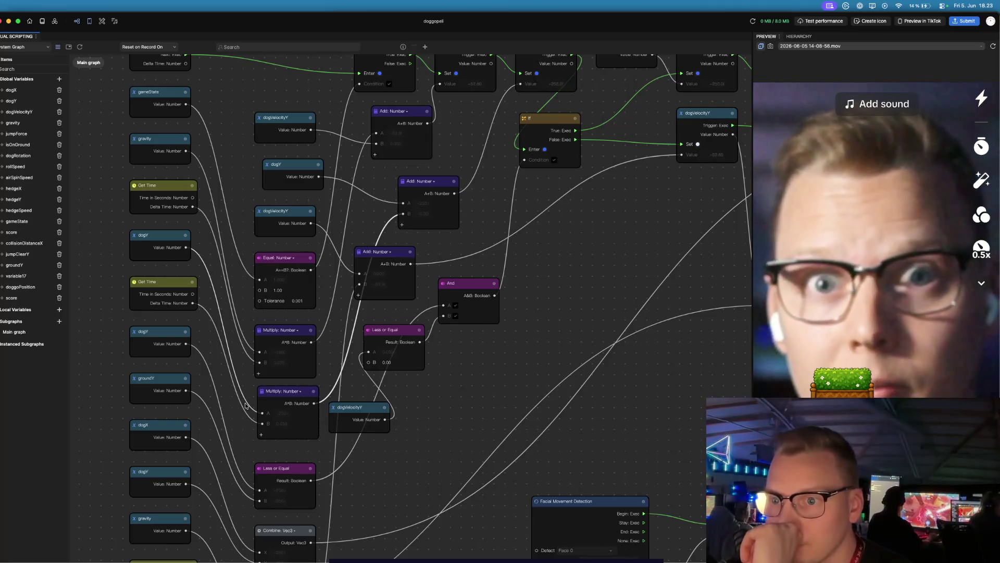
- Remove the dogY getter on the lower Multiply node and wire a dogVelocityY getter into Multiply
{"action": "left_click", "coordinate": [154, 239]}
{"action": "key", "text": "BackSpace"}
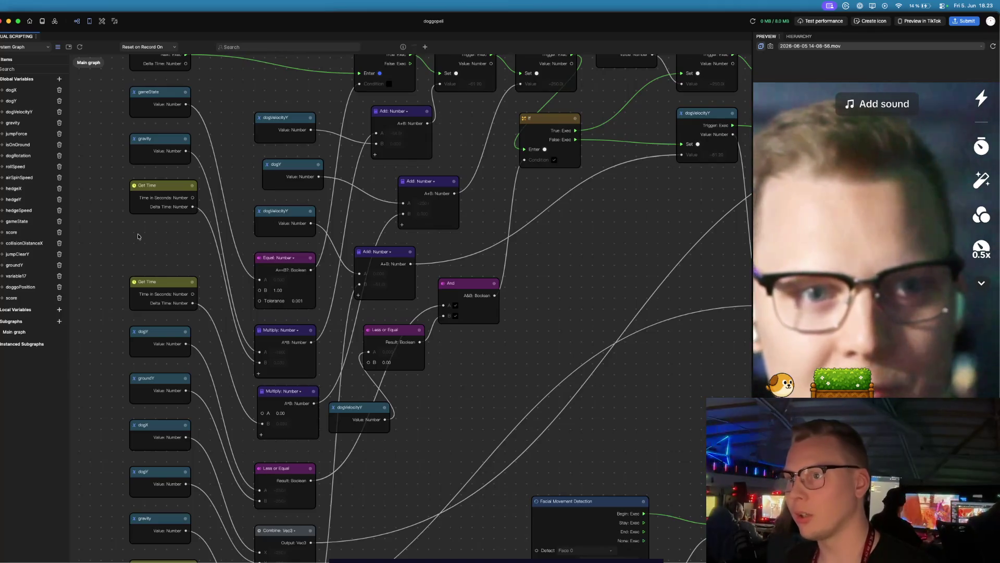
{"action": "left_click", "coordinate": [18, 111]}
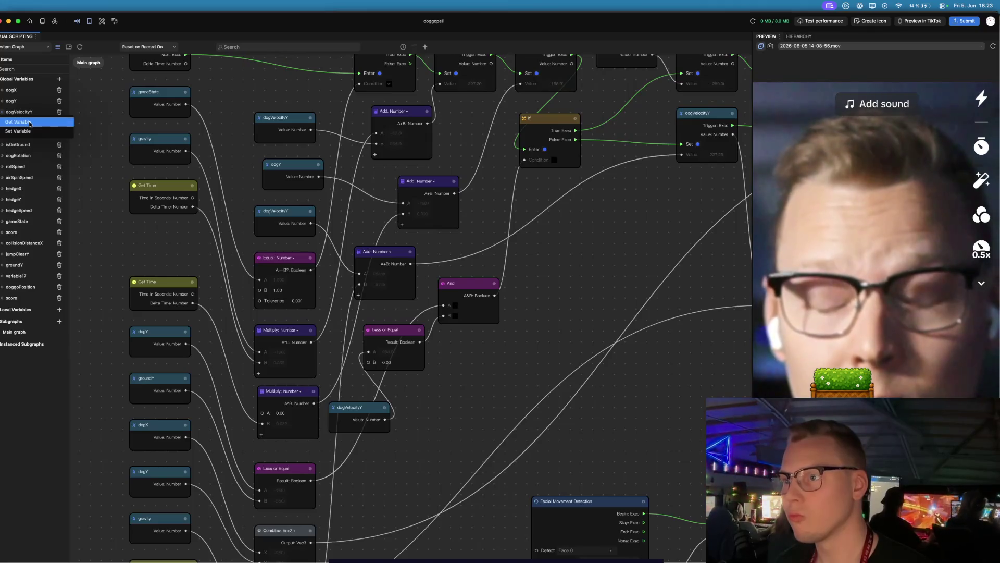
{"action": "left_click", "coordinate": [30, 122]}
{"action": "mouse_move", "coordinate": [432, 314]}
{"action": "left_mouse_down"}
{"action": "mouse_move", "coordinate": [150, 232]}
{"action": "mouse_move", "coordinate": [191, 250]}
{"action": "mouse_move", "coordinate": [263, 413]}
{"action": "left_mouse_up"}
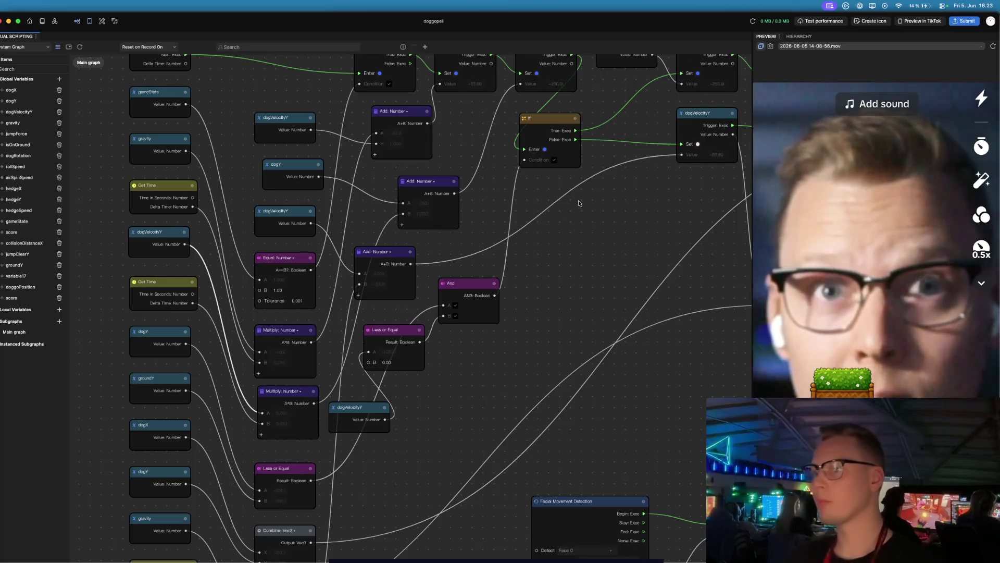
{"action": "mouse_move", "coordinate": [571, 214]}
{"action": "left_mouse_down"}
{"action": "mouse_move", "coordinate": [480, 346]}
{"action": "mouse_move", "coordinate": [445, 359]}
{"action": "left_mouse_up"}
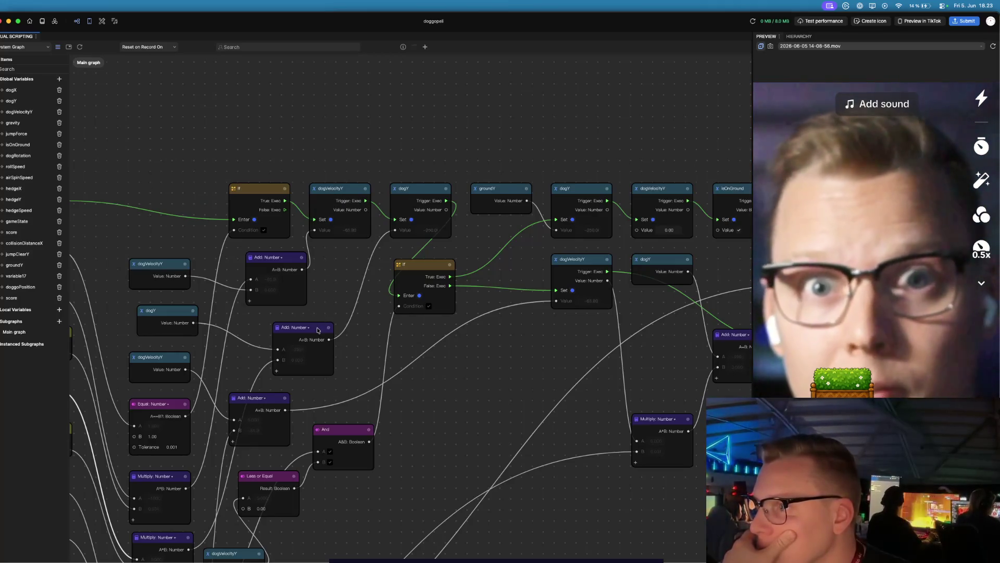
{"action": "left_click_drag", "start_coordinate": [358, 343], "coordinate": [417, 231]}
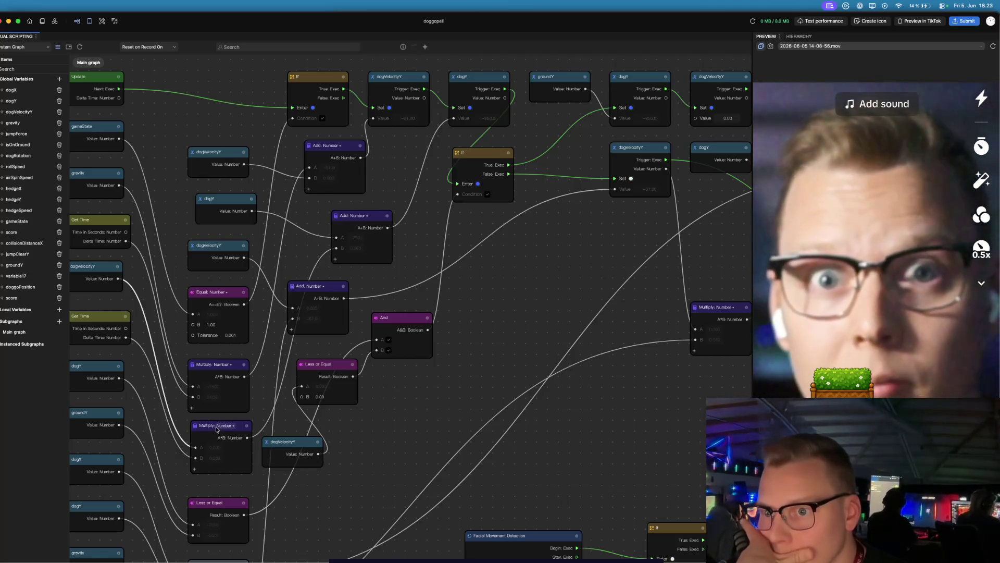
{"action": "scroll", "coordinate": [217, 429], "scroll_direction": "left", "scroll_amount": 2}
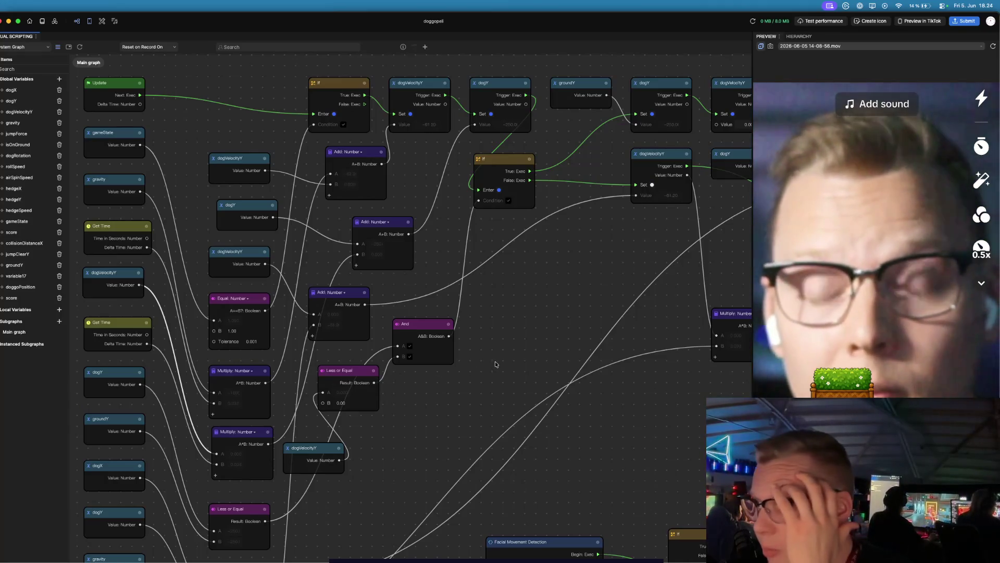
{"action": "left_click_drag", "start_coordinate": [495, 360], "coordinate": [484, 390]}
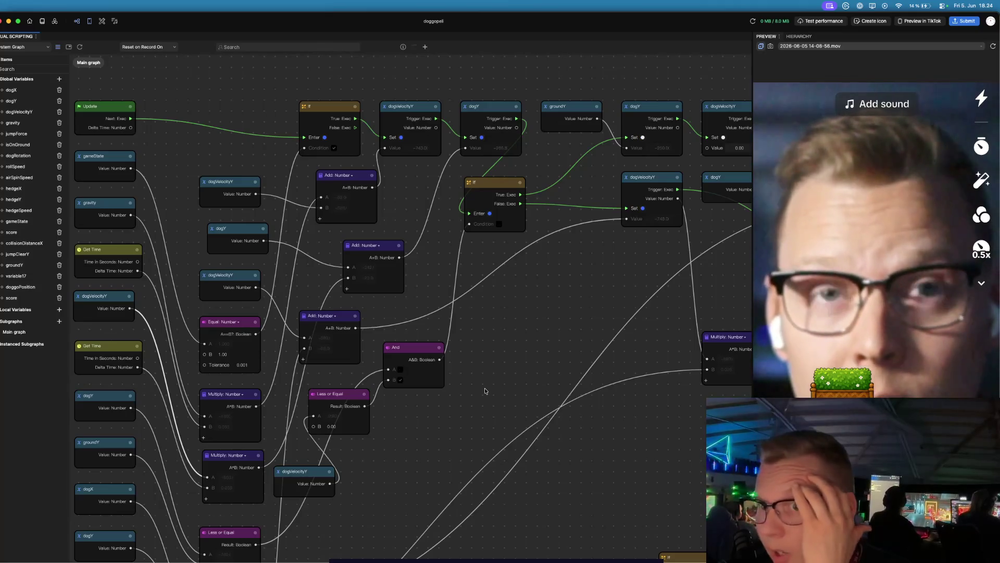
{"action": "left_click_drag", "start_coordinate": [497, 323], "coordinate": [436, 405]}
{"action": "mouse_move", "coordinate": [463, 360]}
{"action": "left_mouse_down"}
{"action": "mouse_move", "coordinate": [455, 373]}
{"action": "mouse_move", "coordinate": [388, 392]}
{"action": "left_mouse_up"}
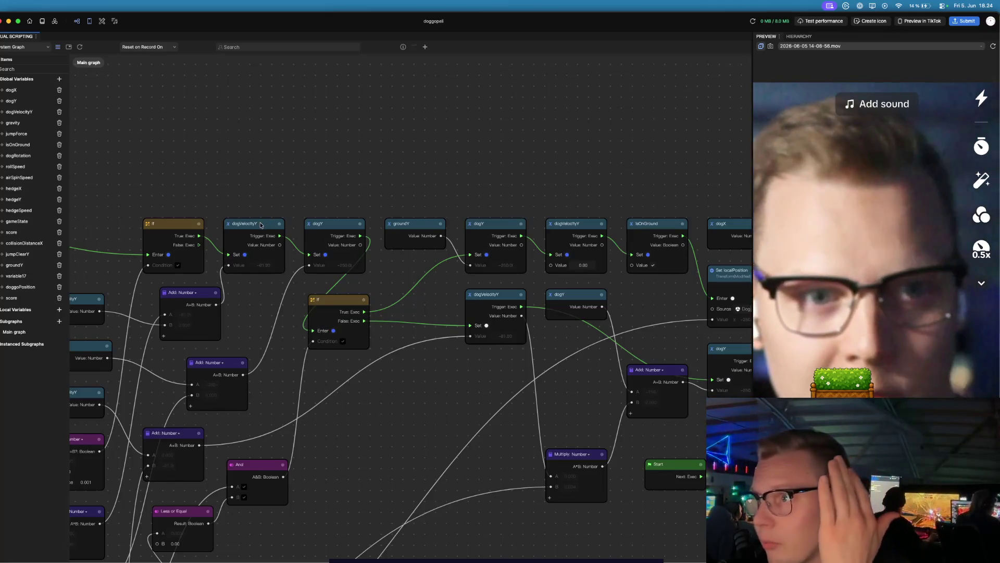
{"action": "left_click", "coordinate": [261, 225]}
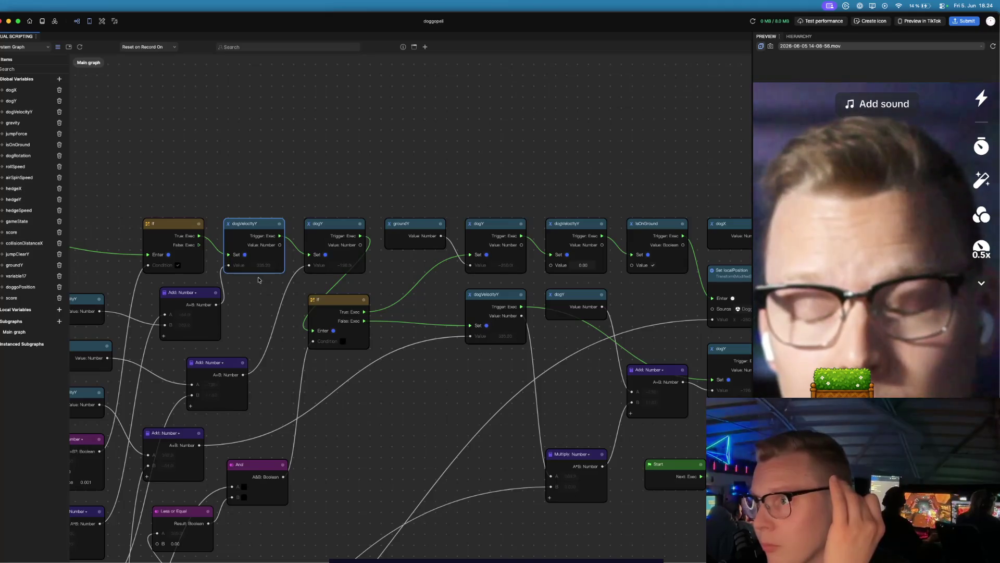
{"action": "scroll", "coordinate": [262, 264], "scroll_direction": "up", "scroll_amount": 5}
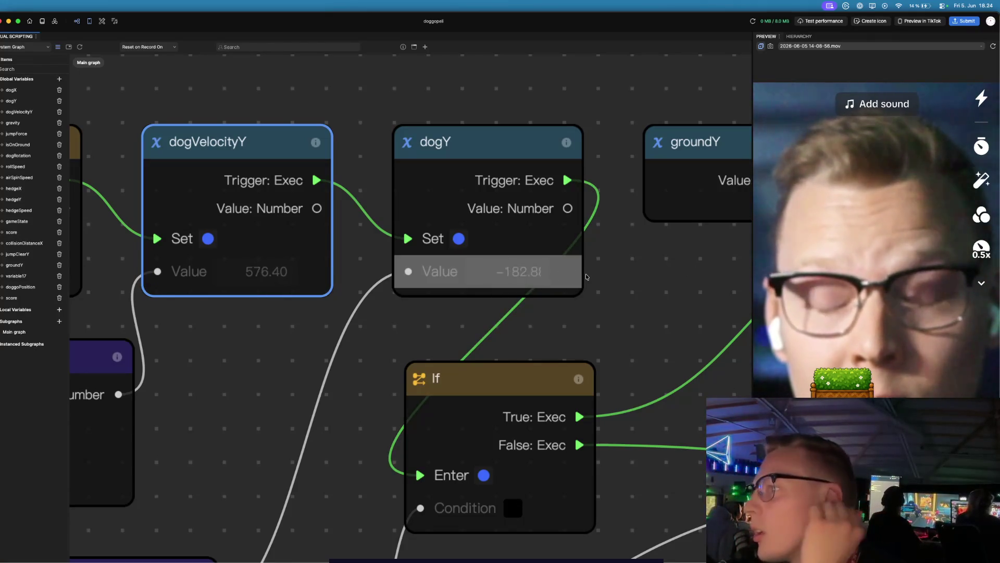
{"action": "scroll", "coordinate": [586, 274], "scroll_direction": "down", "scroll_amount": 10}
{"action": "scroll", "coordinate": [593, 297], "scroll_direction": "up", "scroll_amount": 10}
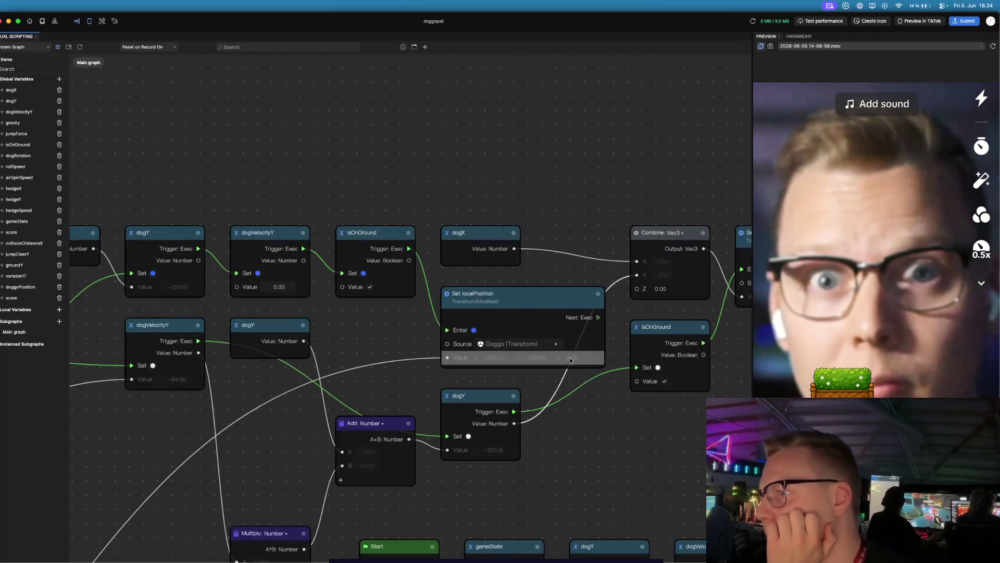
{"action": "scroll", "coordinate": [480, 365], "scroll_direction": "up", "scroll_amount": 3}
{"action": "scroll", "coordinate": [477, 359], "scroll_direction": "up", "scroll_amount": 2}
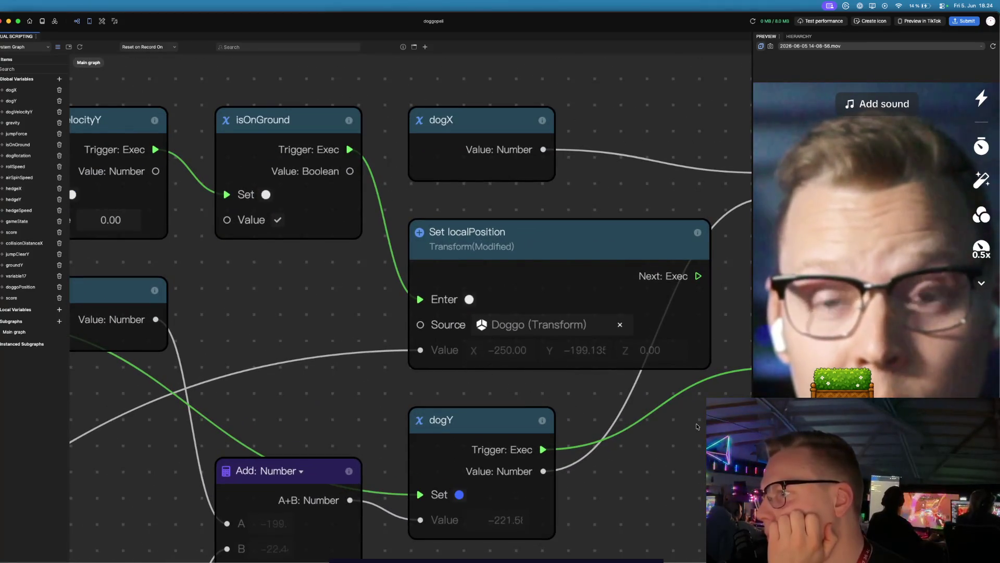
{"action": "scroll", "coordinate": [658, 431], "scroll_direction": "right", "scroll_amount": 5}
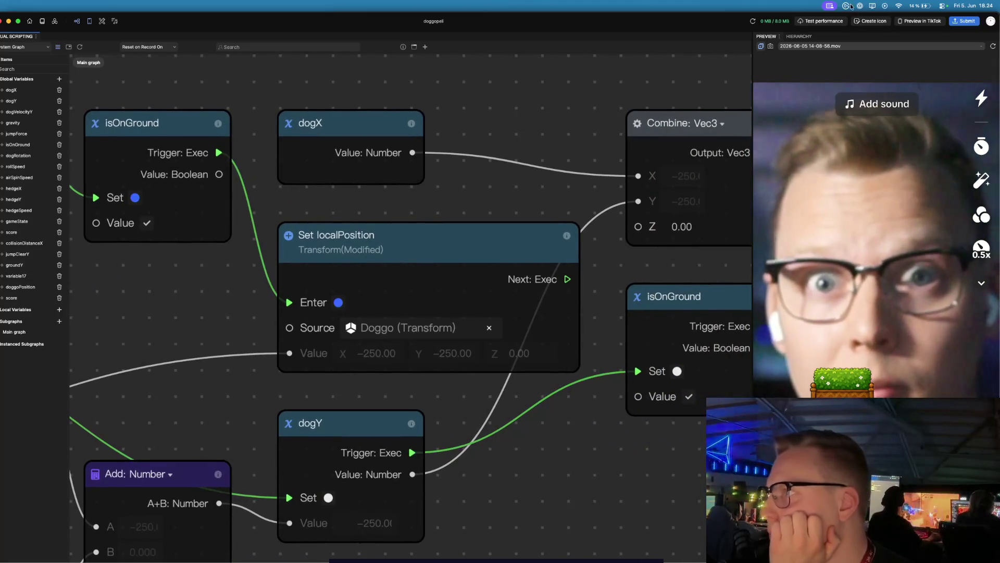
{"action": "left_click", "coordinate": [800, 37]}
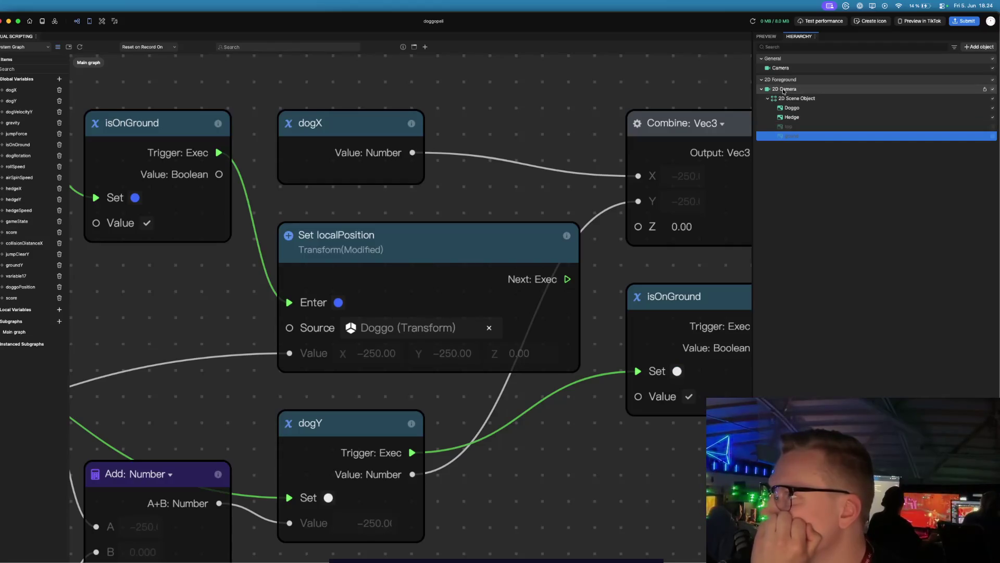
{"action": "left_click", "coordinate": [773, 39]}
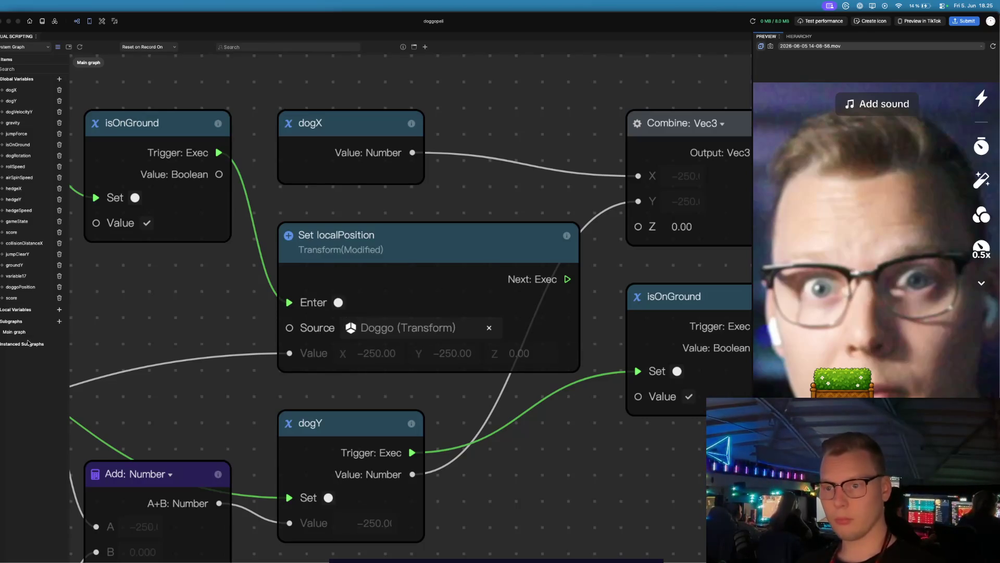
{"action": "scroll", "coordinate": [183, 324], "scroll_direction": "down", "scroll_amount": 5}
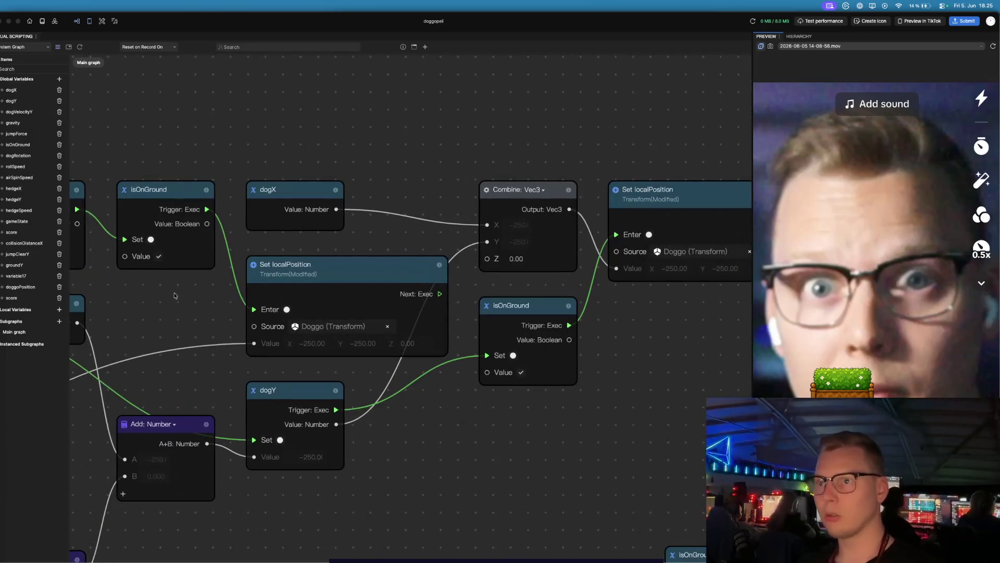
{"action": "left_click", "coordinate": [25, 104]}
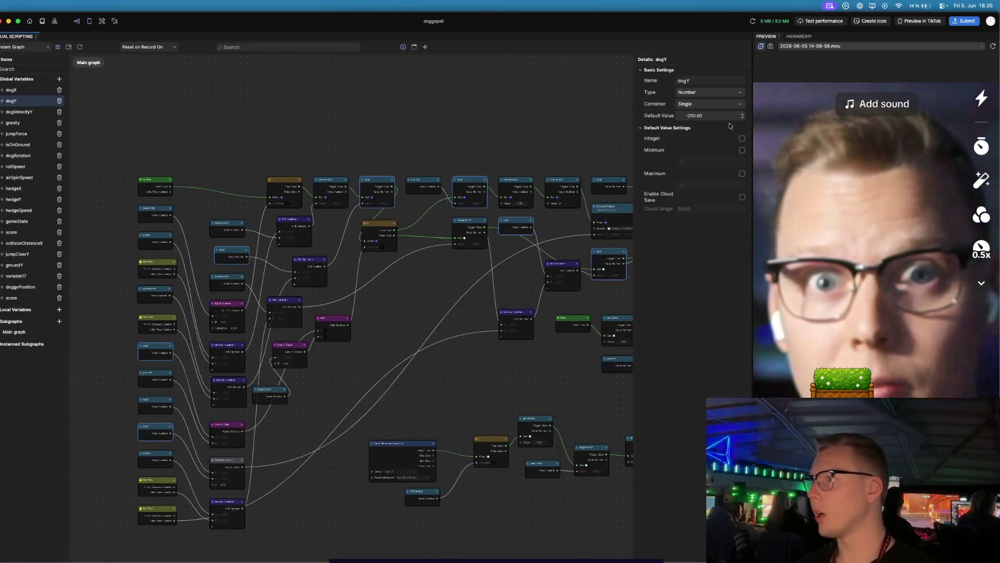
{"action": "left_click", "coordinate": [700, 115]}
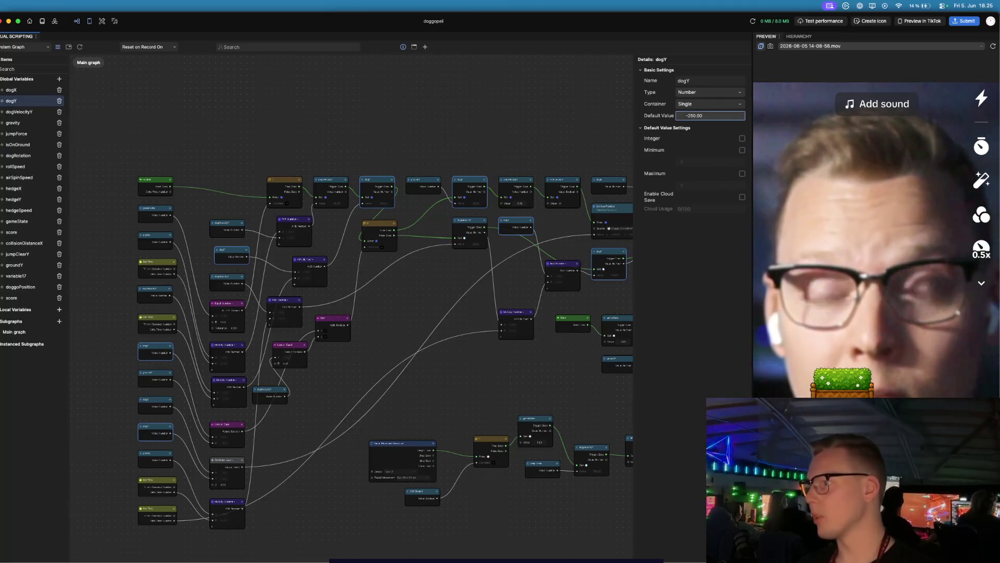
{"action": "key", "text": "Return"}
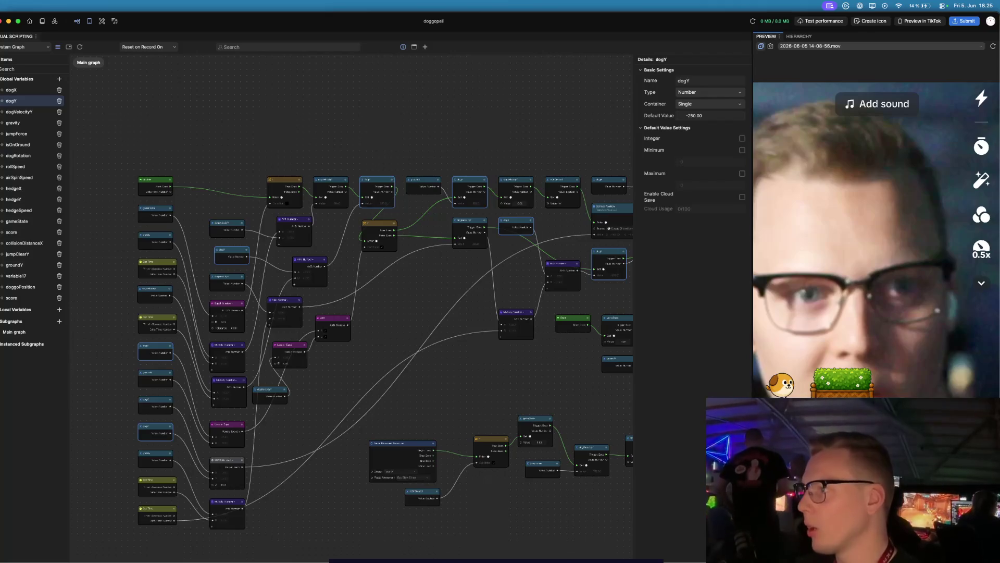
- Show the Hierarchy and expand the Doggo object's family in the tree
{"action": "left_click", "coordinate": [804, 37]}
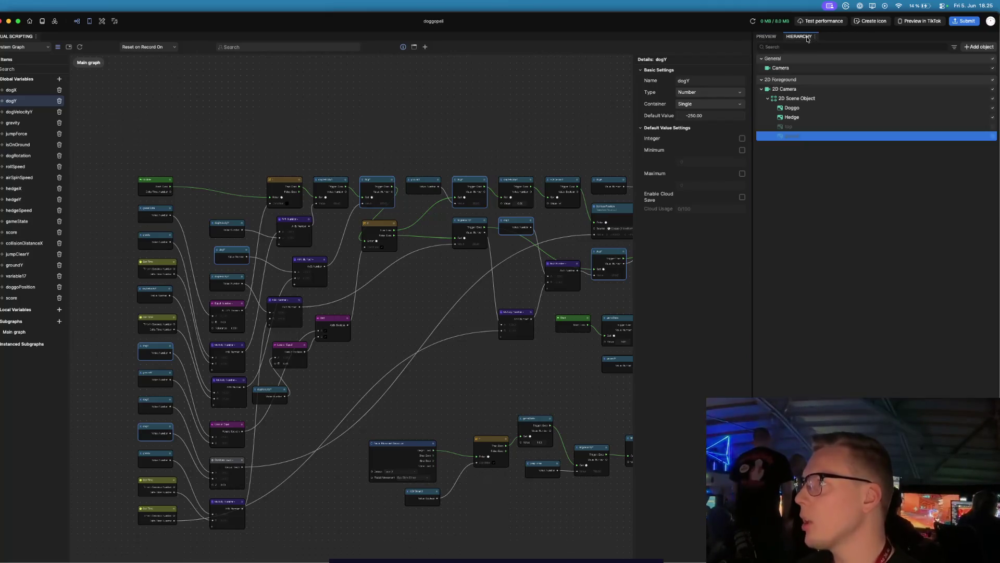
{"action": "left_click", "coordinate": [805, 109]}
{"action": "double_click", "coordinate": [805, 110]}
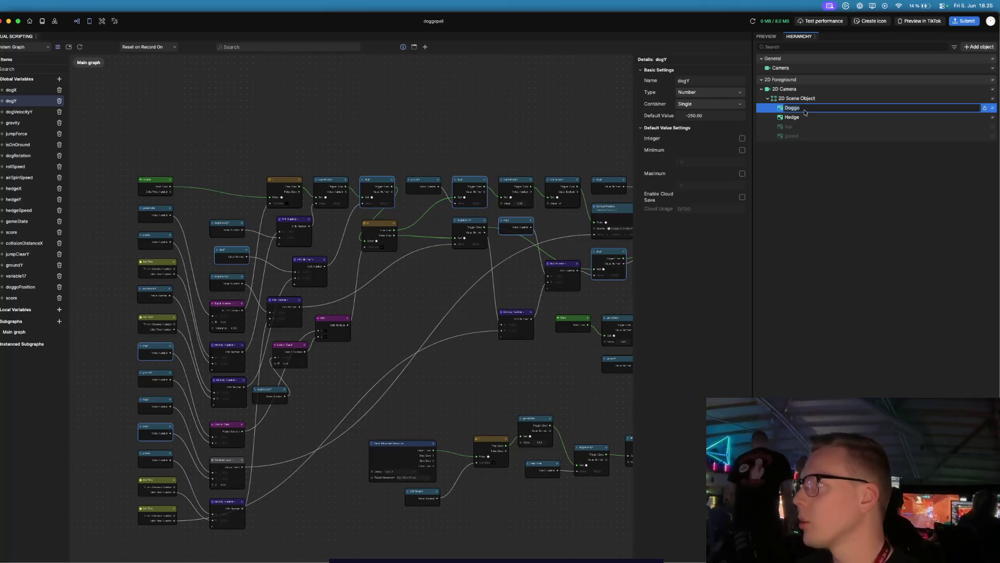
{"action": "left_click", "coordinate": [779, 112]}
{"action": "right_click", "coordinate": [781, 111]}
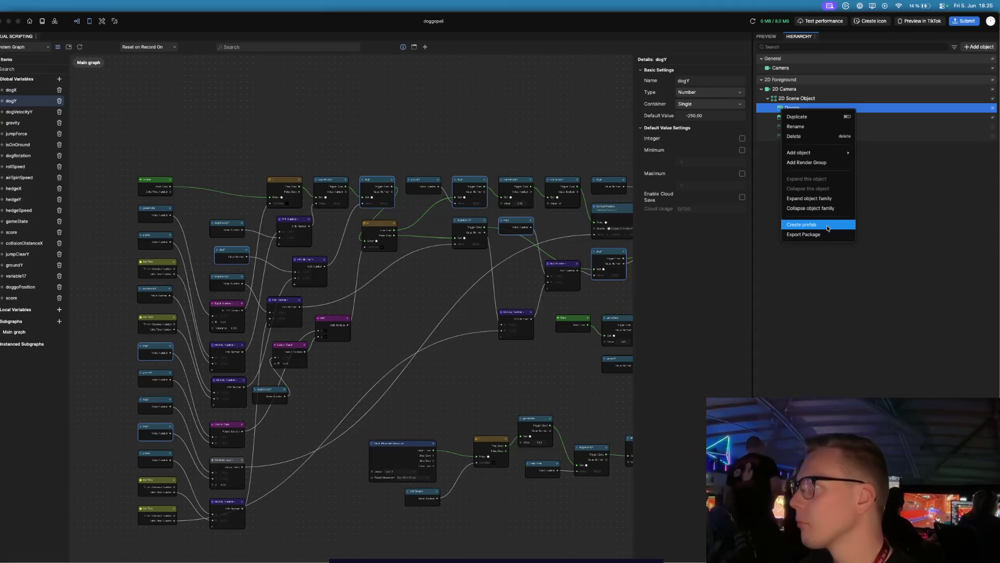
{"action": "left_click", "coordinate": [836, 199]}
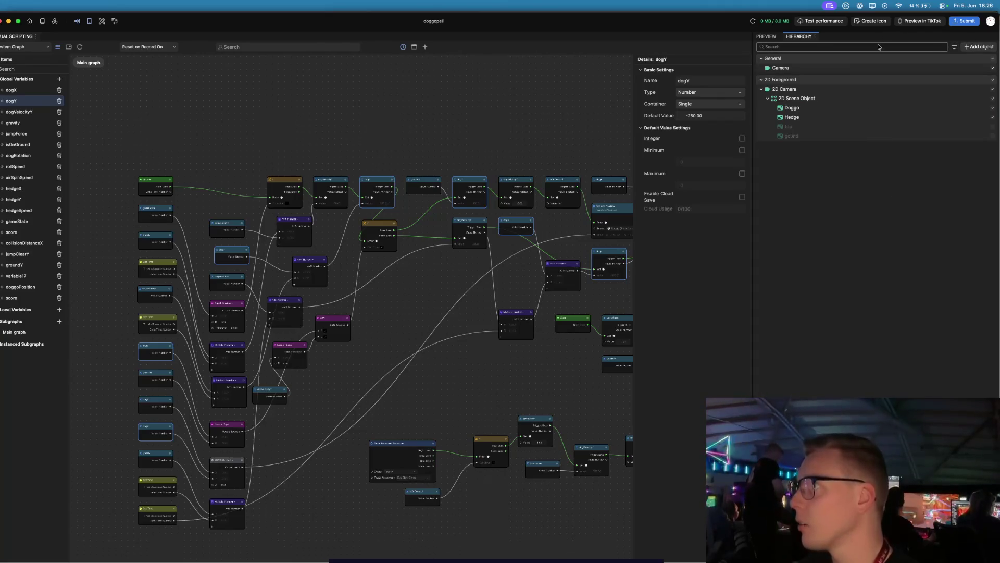
- Add an Assets panel beside the hierarchy and select the doggo texture
{"action": "left_click", "coordinate": [36, 37]}
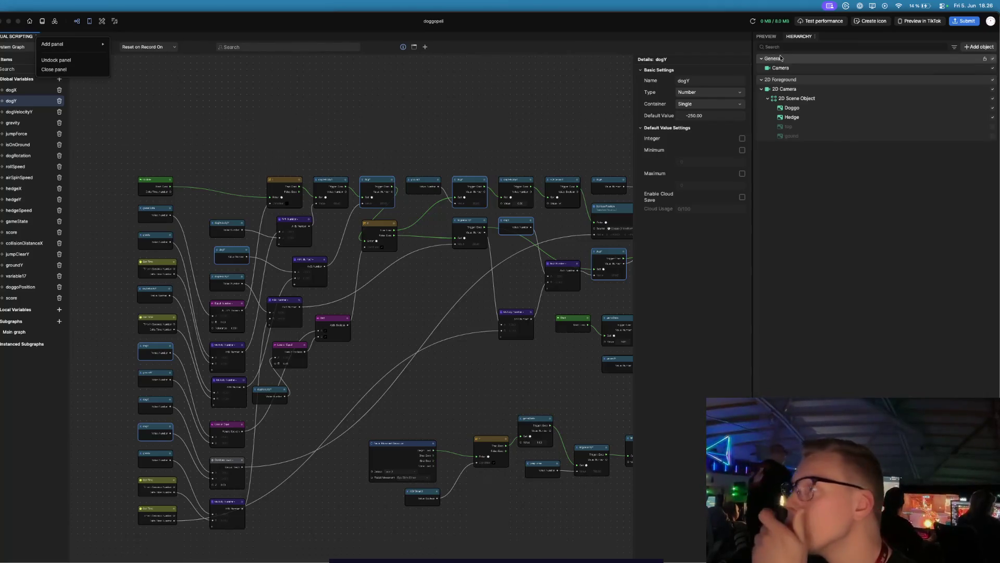
{"action": "left_click", "coordinate": [815, 36]}
{"action": "left_click", "coordinate": [815, 36]}
{"action": "mouse_move", "coordinate": [863, 46]}
{"action": "left_click", "coordinate": [919, 56]}
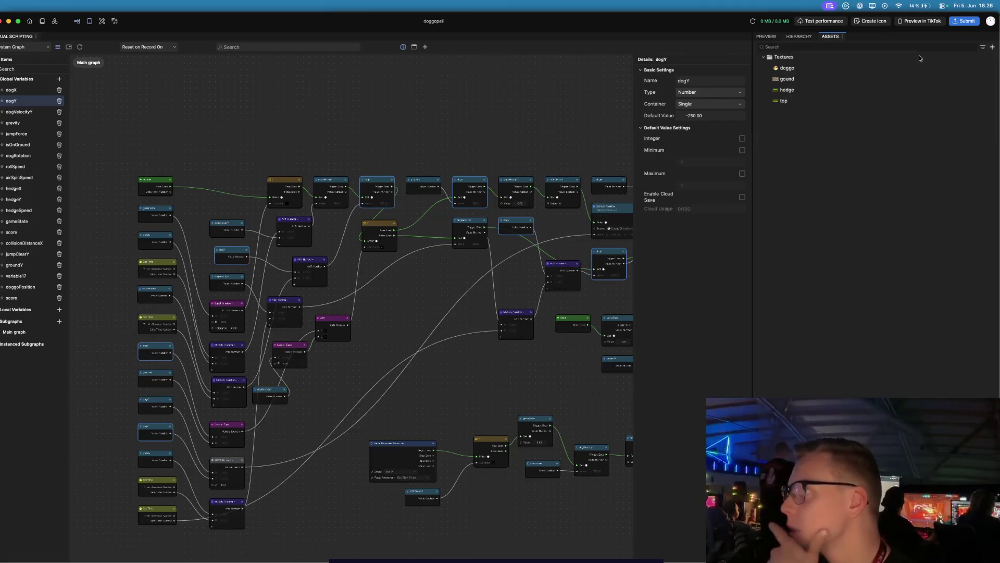
{"action": "left_click", "coordinate": [793, 70]}
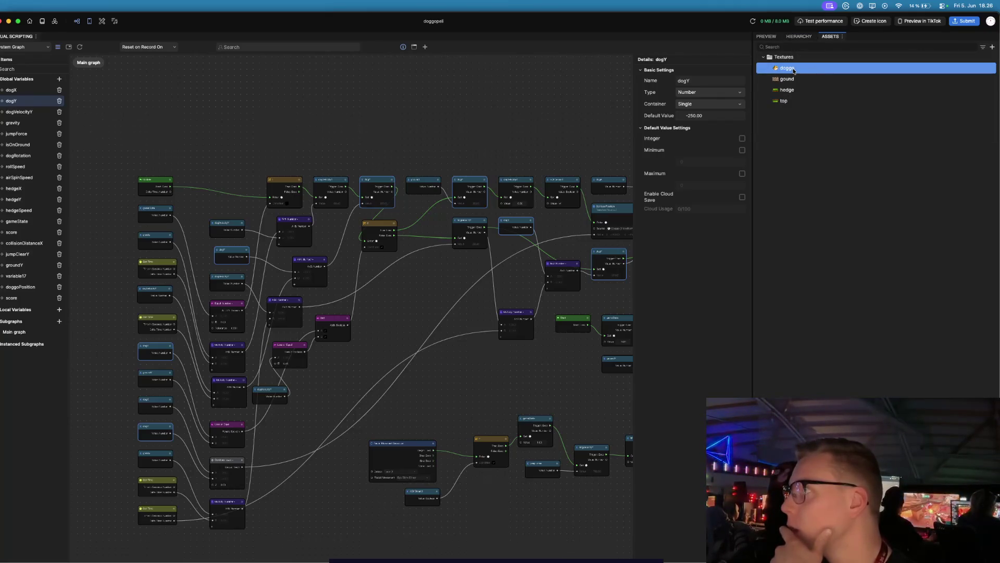
- Add an Inspector panel showing the doggo texture's image info, then return to the Preview
{"action": "left_click", "coordinate": [843, 37]}
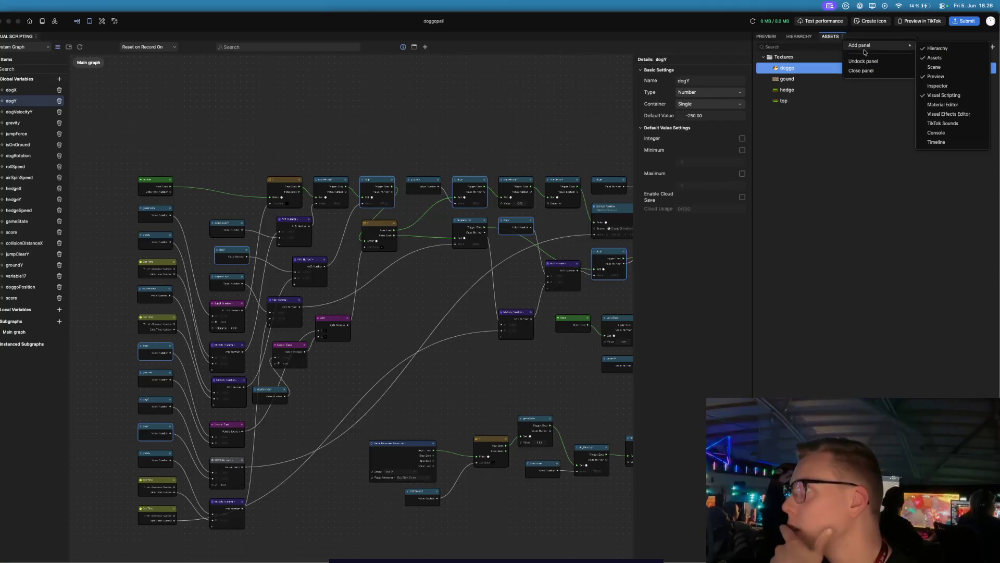
{"action": "mouse_move", "coordinate": [886, 46]}
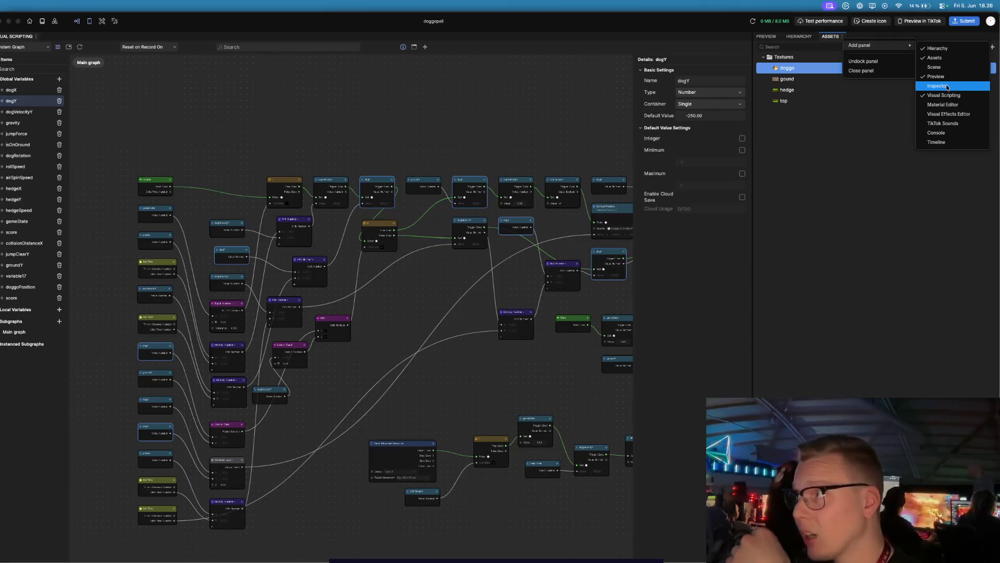
{"action": "left_click", "coordinate": [947, 87]}
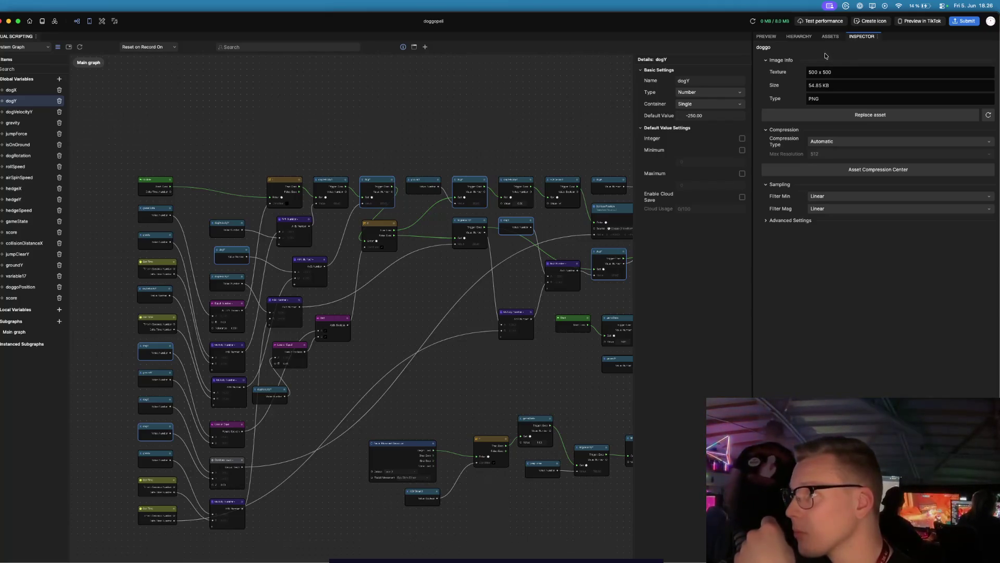
{"action": "left_click", "coordinate": [833, 39]}
{"action": "left_click", "coordinate": [797, 39]}
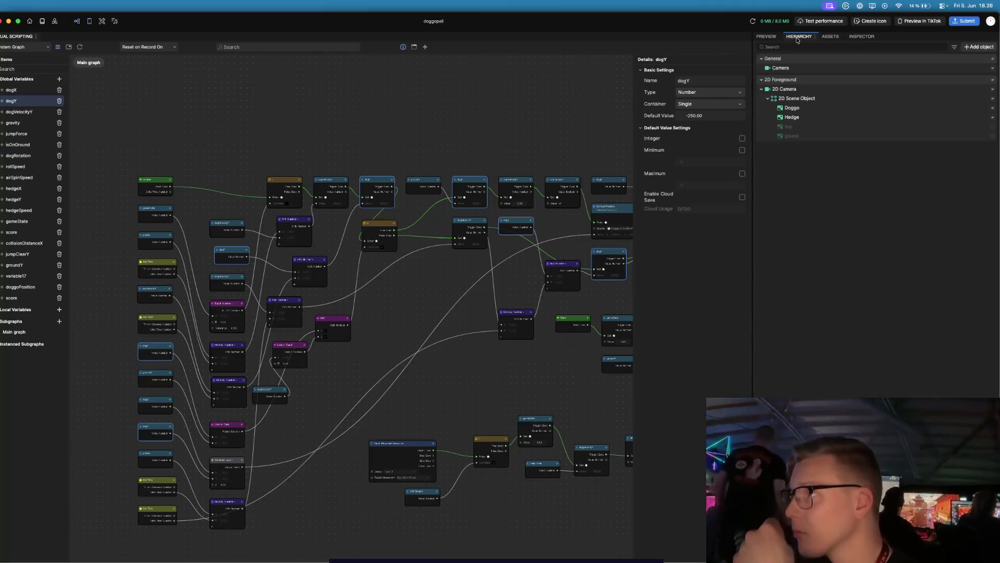
{"action": "left_click", "coordinate": [766, 37]}
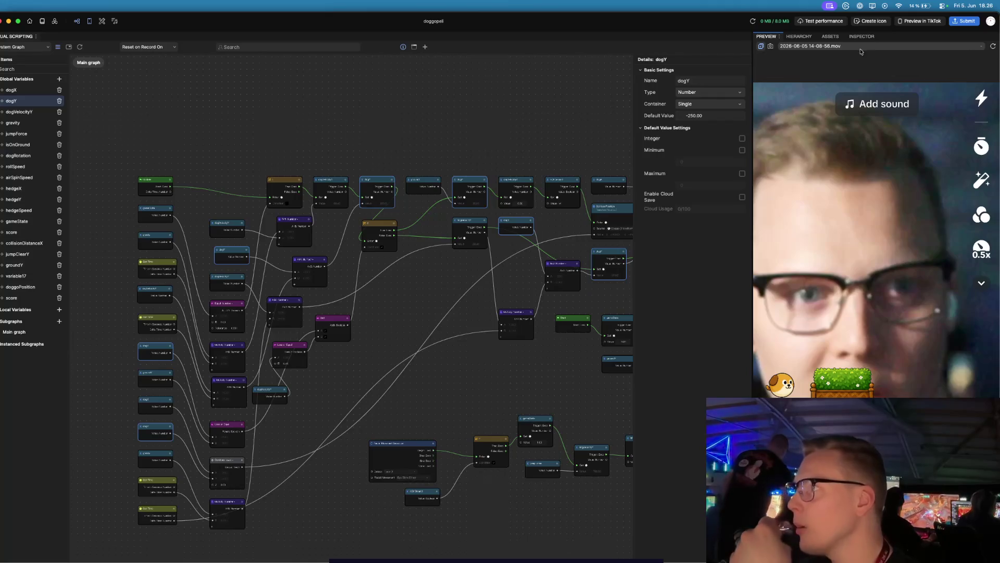
{"action": "left_click", "coordinate": [780, 38]}
- Add a Scene panel and select the dog sprite in the scene view
{"action": "mouse_move", "coordinate": [833, 45]}
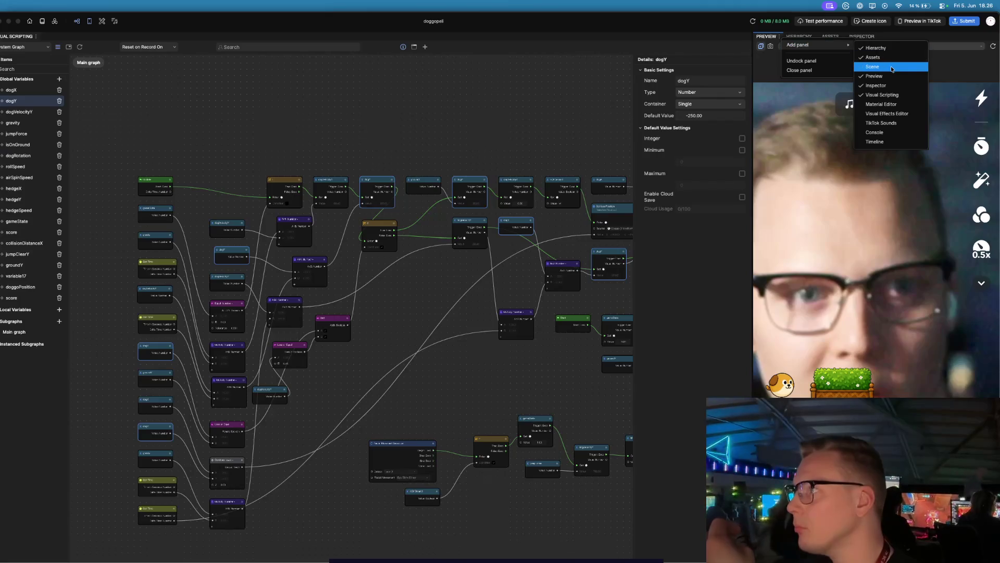
{"action": "left_click", "coordinate": [891, 68]}
{"action": "left_click", "coordinate": [828, 345]}
{"action": "scroll", "coordinate": [833, 320], "scroll_direction": "up", "scroll_amount": 5}
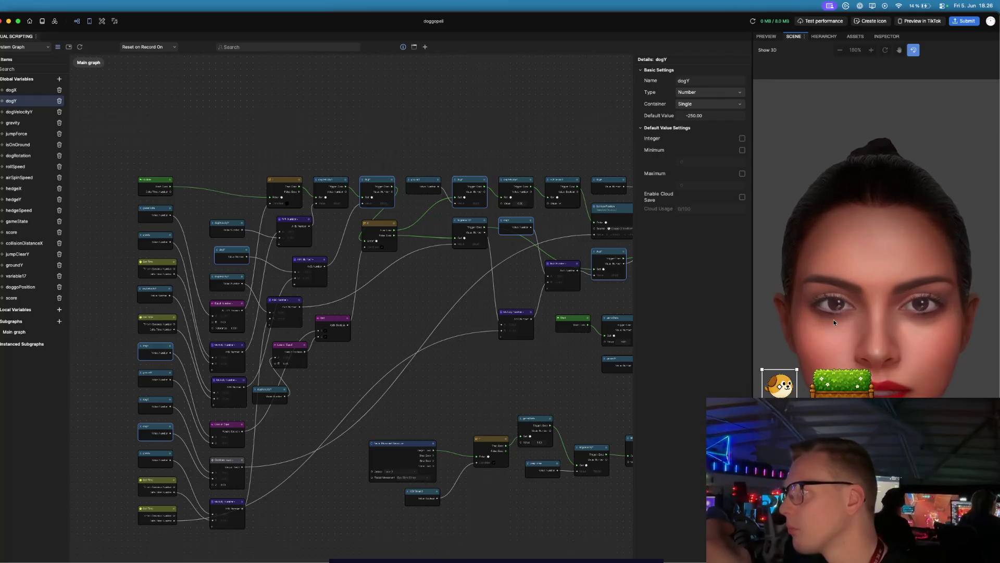
{"action": "scroll", "coordinate": [833, 320], "scroll_direction": "up", "scroll_amount": 2}
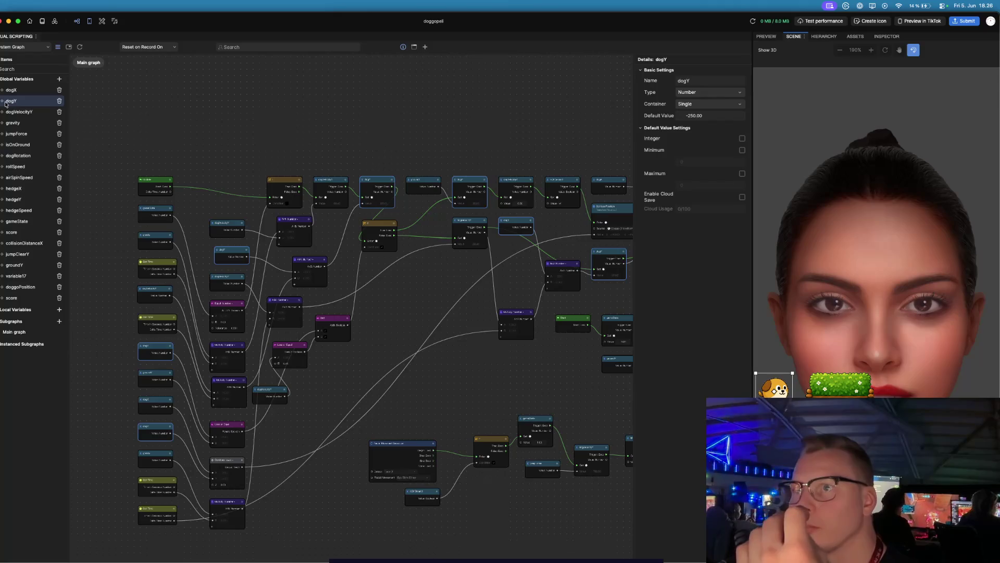
- Check the top texture's image info in the Inspector, then return to the Preview
{"action": "left_click", "coordinate": [855, 36]}
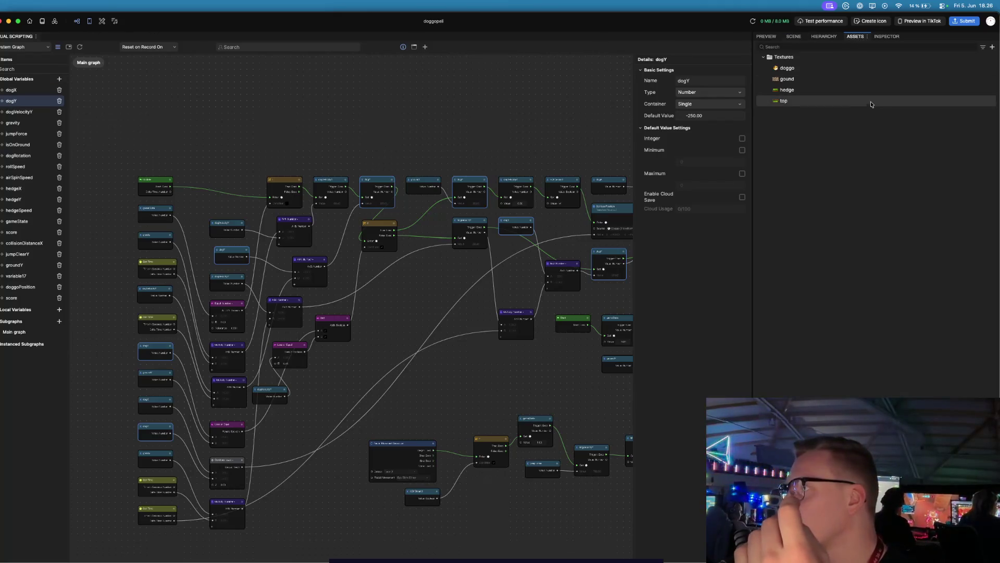
{"action": "left_click", "coordinate": [816, 60]}
{"action": "left_click", "coordinate": [807, 68]}
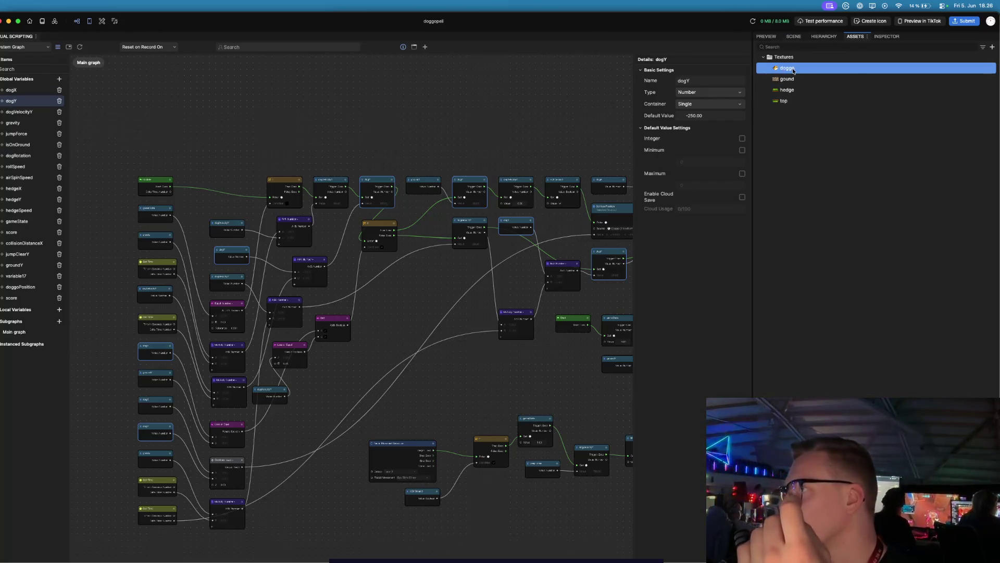
{"action": "right_click", "coordinate": [807, 68]}
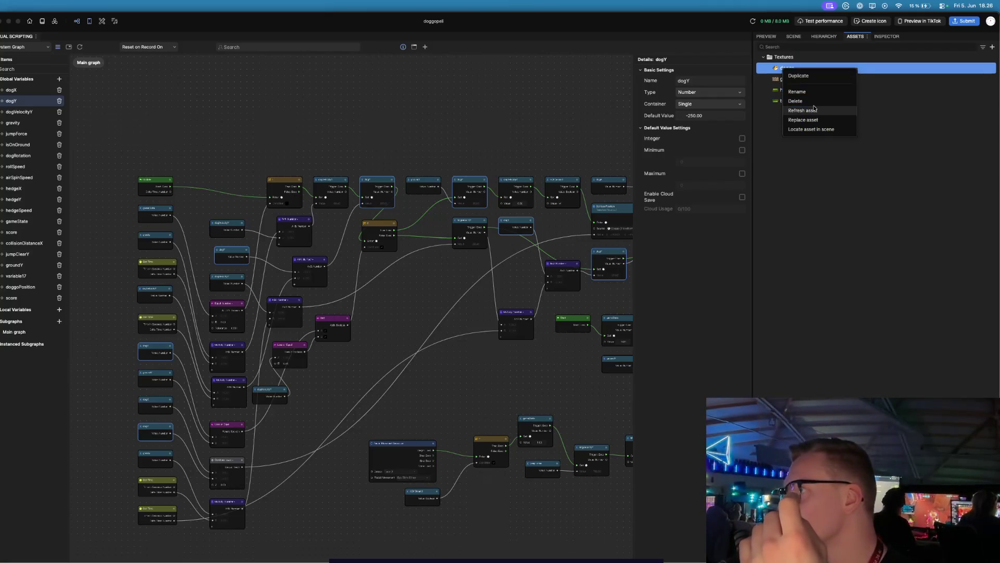
{"action": "left_click", "coordinate": [927, 100]}
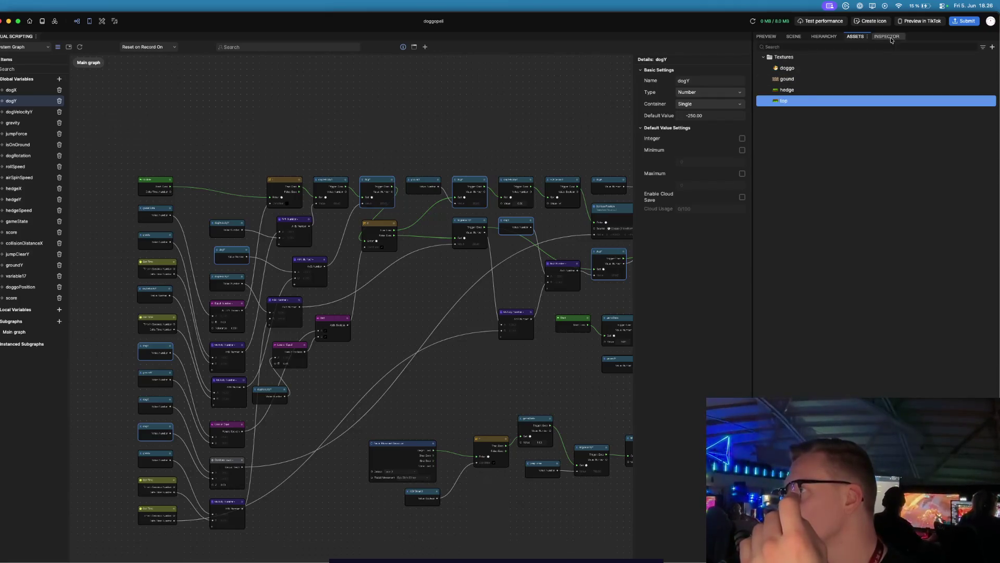
{"action": "left_click", "coordinate": [891, 38]}
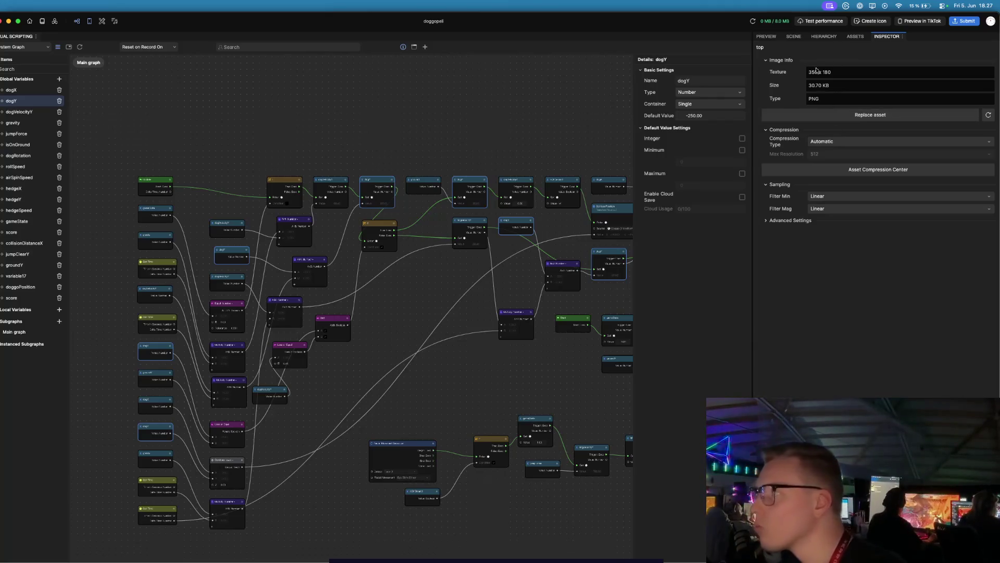
{"action": "left_click", "coordinate": [766, 36]}
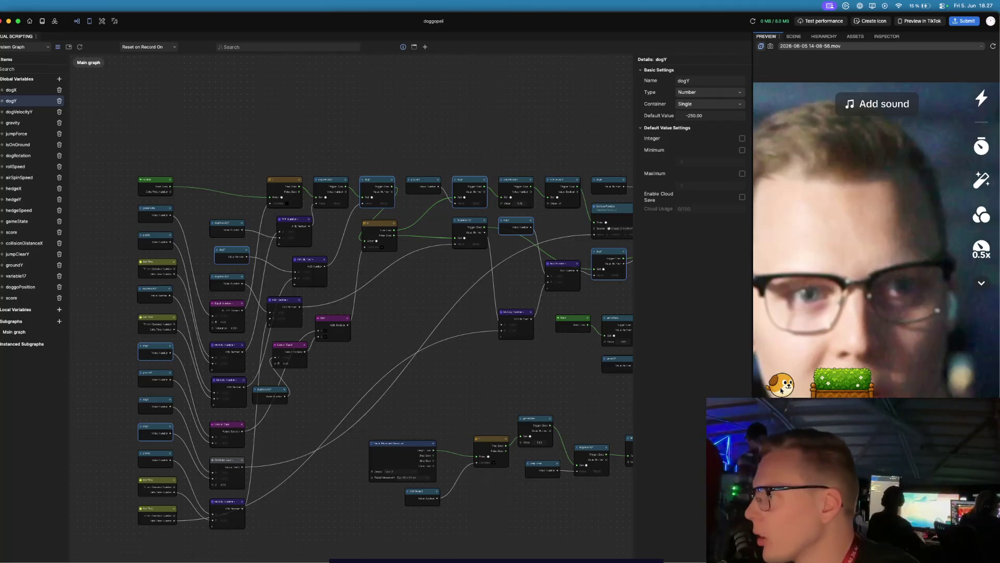
- Move the dog sprite up from the chin onto the left eye in the Scene view
{"action": "left_click", "coordinate": [794, 36]}
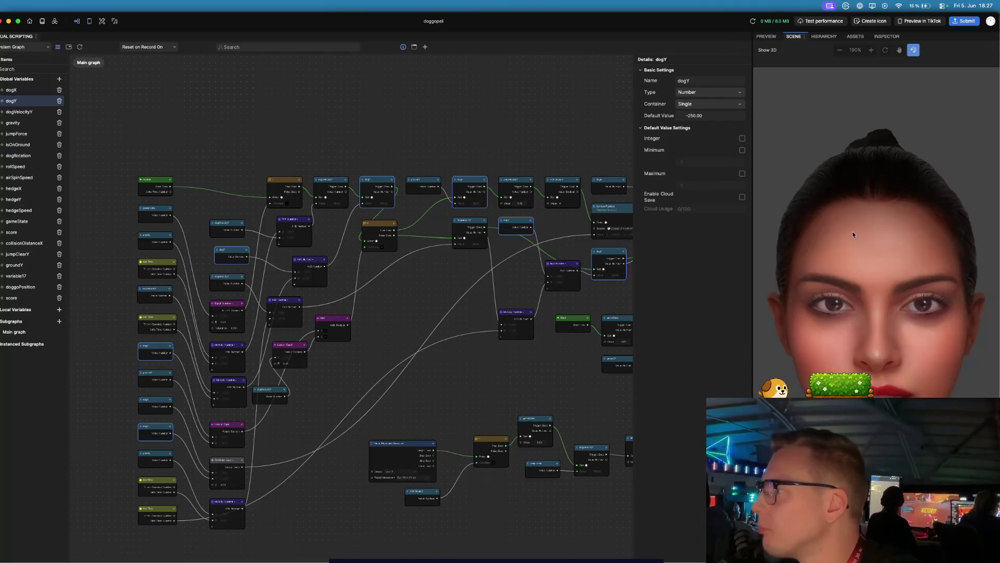
{"action": "left_click", "coordinate": [781, 388]}
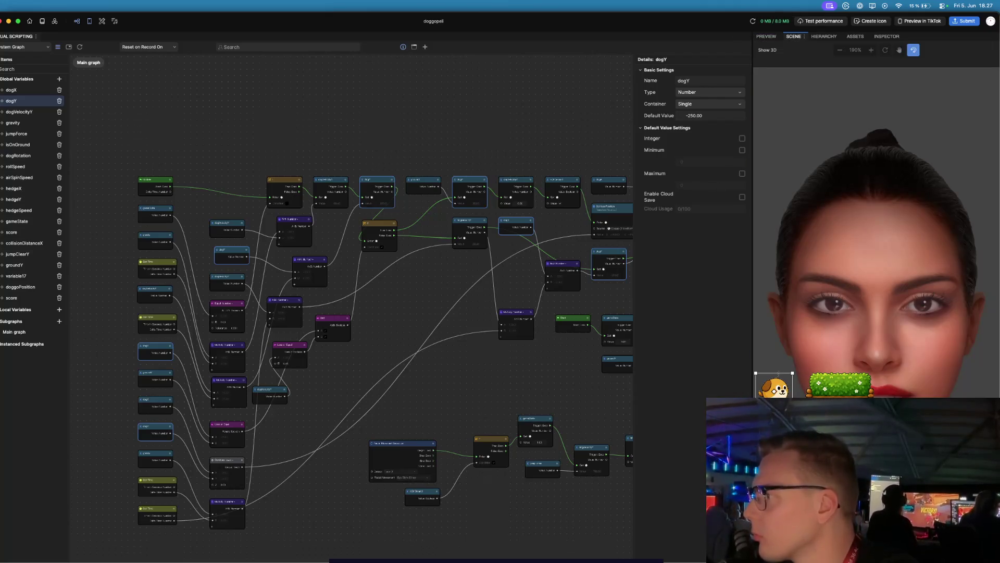
{"action": "key", "text": "h"}
{"action": "left_click", "coordinate": [913, 50]}
{"action": "mouse_move", "coordinate": [773, 388]}
{"action": "left_mouse_down"}
{"action": "mouse_move", "coordinate": [786, 384]}
{"action": "mouse_move", "coordinate": [841, 297]}
{"action": "left_mouse_up"}
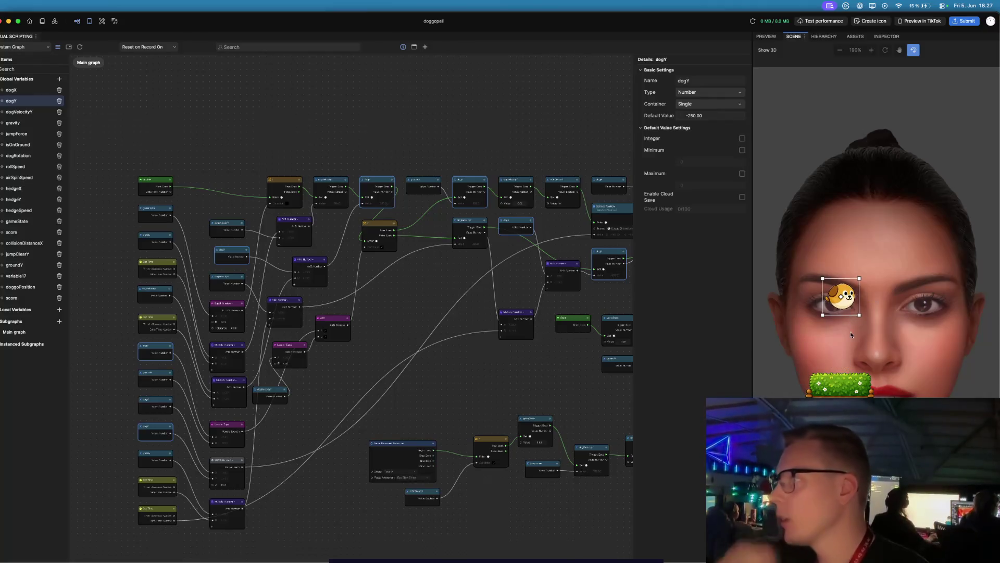
{"action": "left_click", "coordinate": [766, 38]}
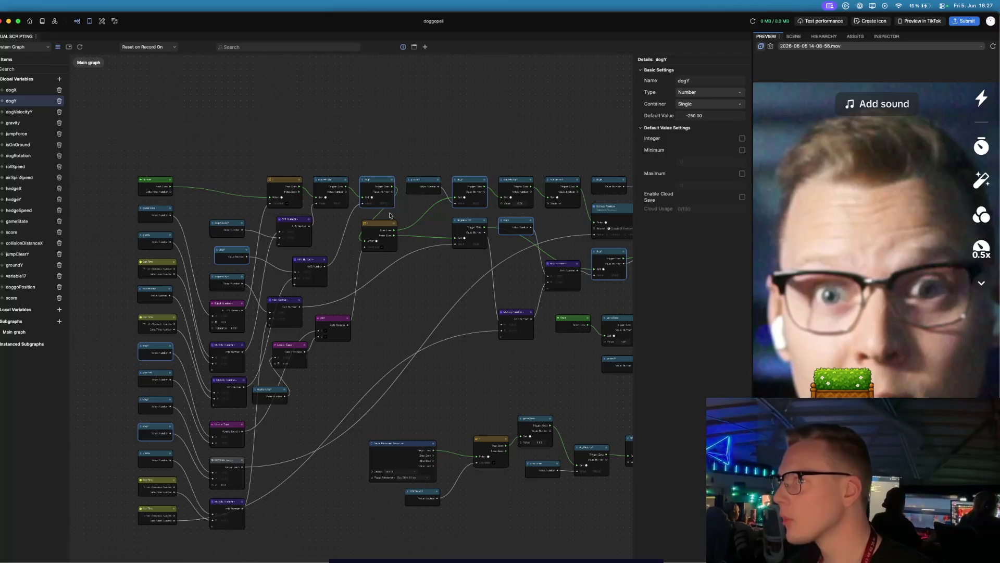
- Clear dogX's Default Value of -250 in Global Variables so it reads 0.00
{"action": "left_click", "coordinate": [11, 90]}
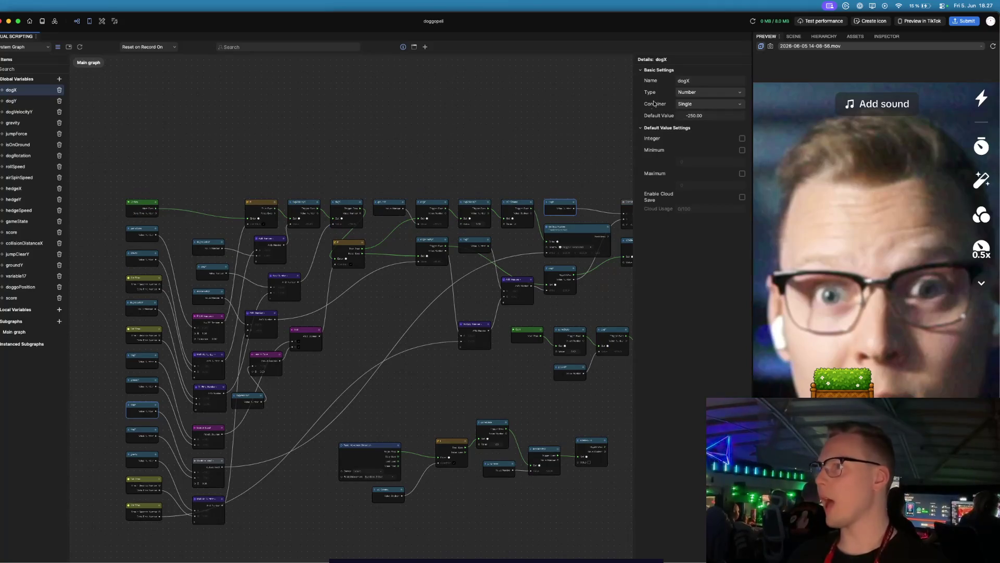
{"action": "double_click", "coordinate": [708, 117]}
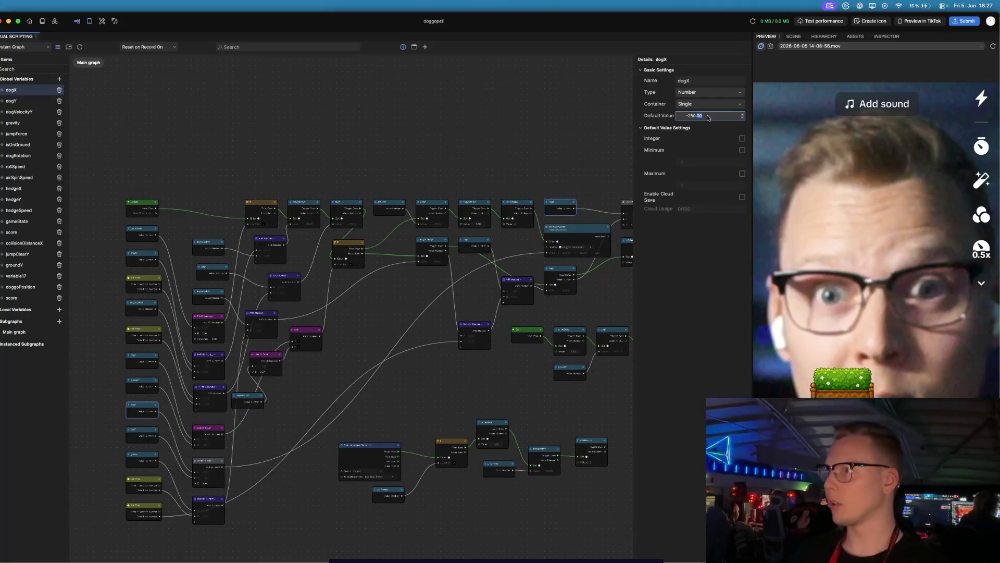
{"action": "key", "text": "ctrl+a"}
{"action": "key", "text": "BackSpace"}
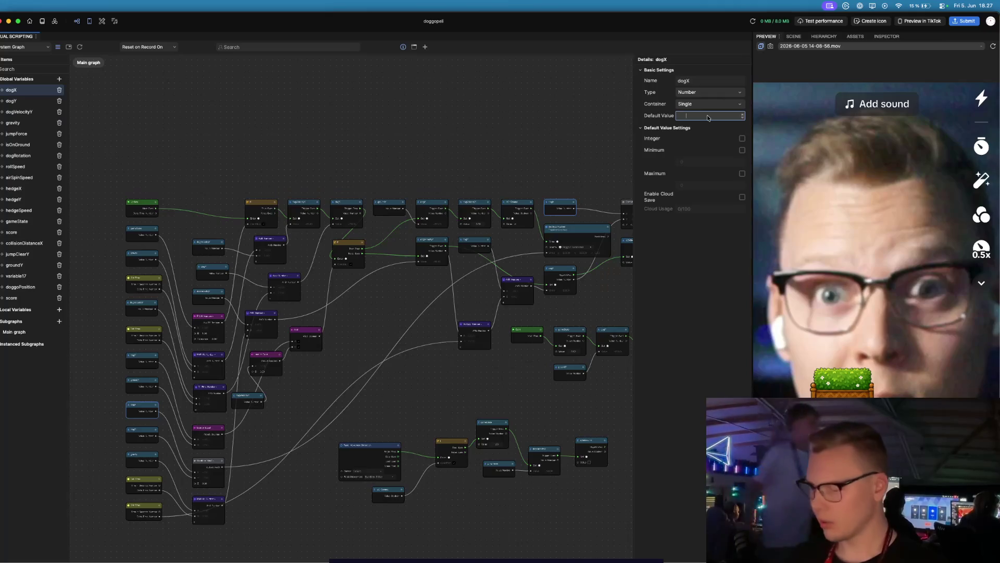
{"action": "key", "text": "Return"}
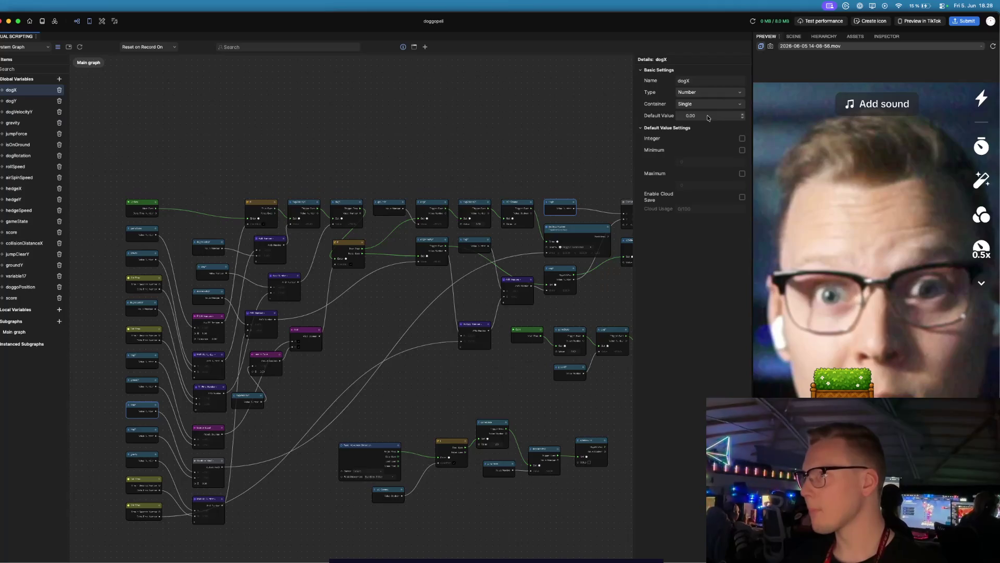
{"action": "left_click_drag", "start_coordinate": [195, 162], "coordinate": [347, 210]}
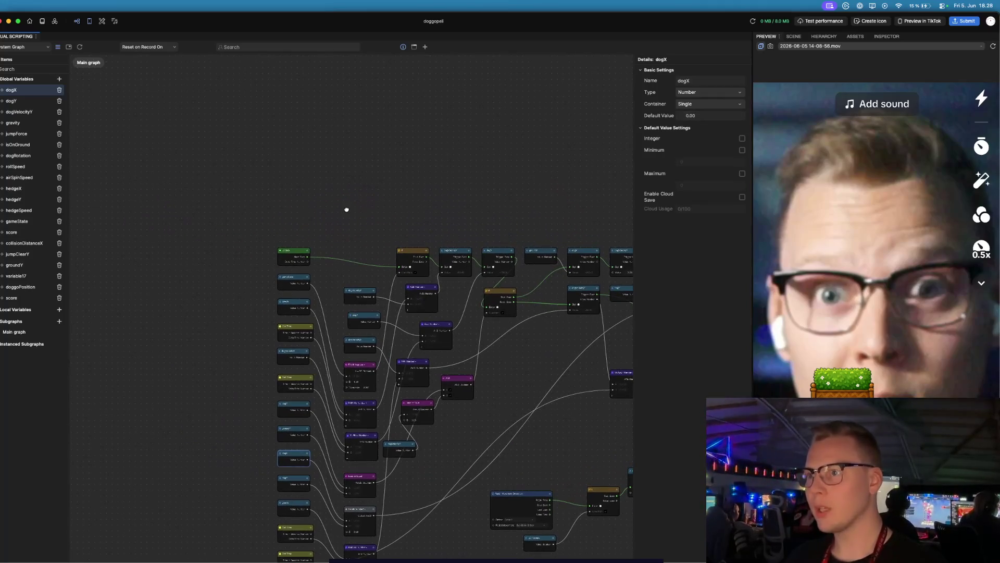
- Pan the graph and move the If node further to the left
{"action": "scroll", "coordinate": [304, 242], "scroll_direction": "up", "scroll_amount": 10}
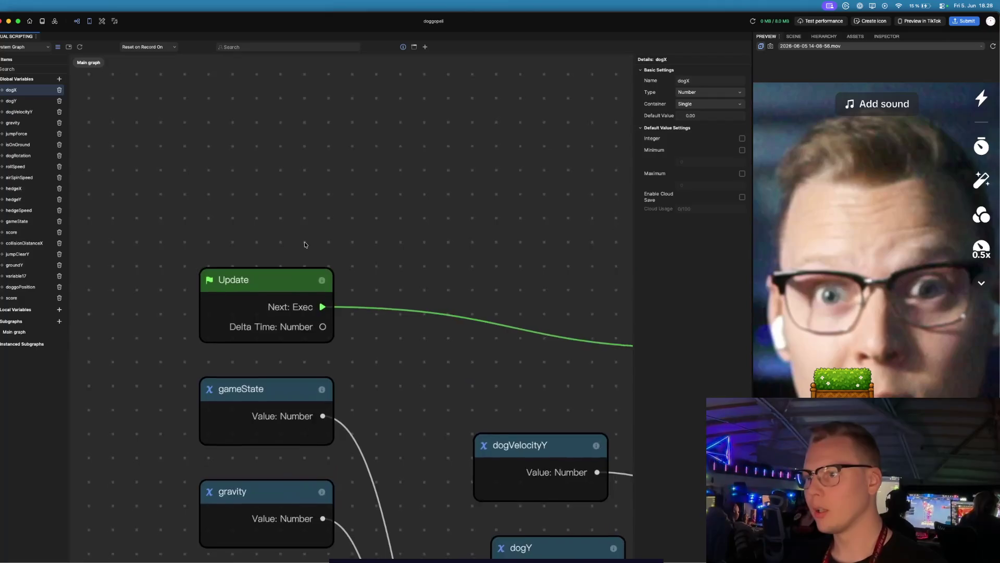
{"action": "scroll", "coordinate": [304, 242], "scroll_direction": "down", "scroll_amount": 5}
{"action": "scroll", "coordinate": [369, 279], "scroll_direction": "down", "scroll_amount": 5}
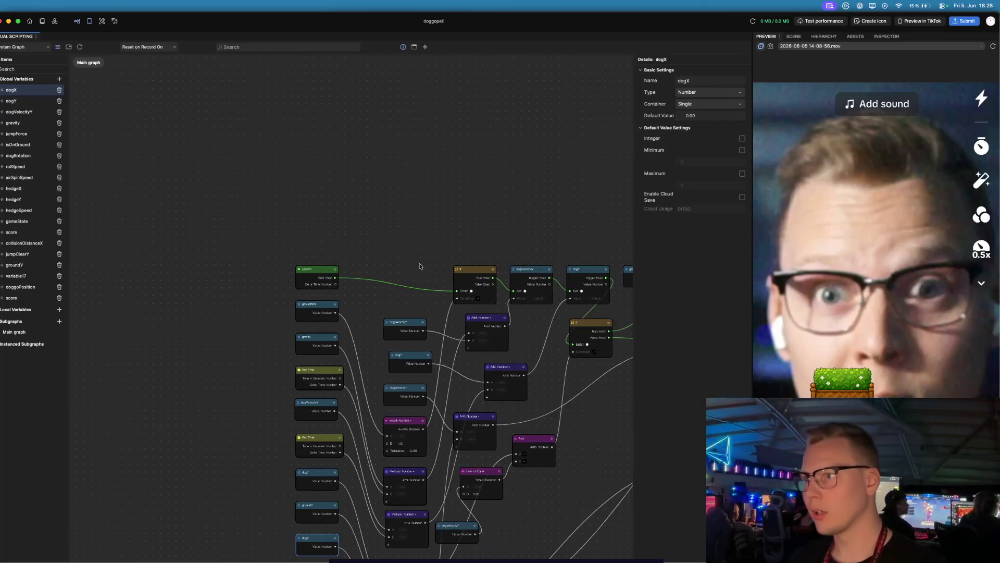
{"action": "scroll", "coordinate": [326, 217], "scroll_direction": "up", "scroll_amount": 2}
{"action": "scroll", "coordinate": [473, 195], "scroll_direction": "up", "scroll_amount": 2}
{"action": "scroll", "coordinate": [473, 196], "scroll_direction": "right", "scroll_amount": 10}
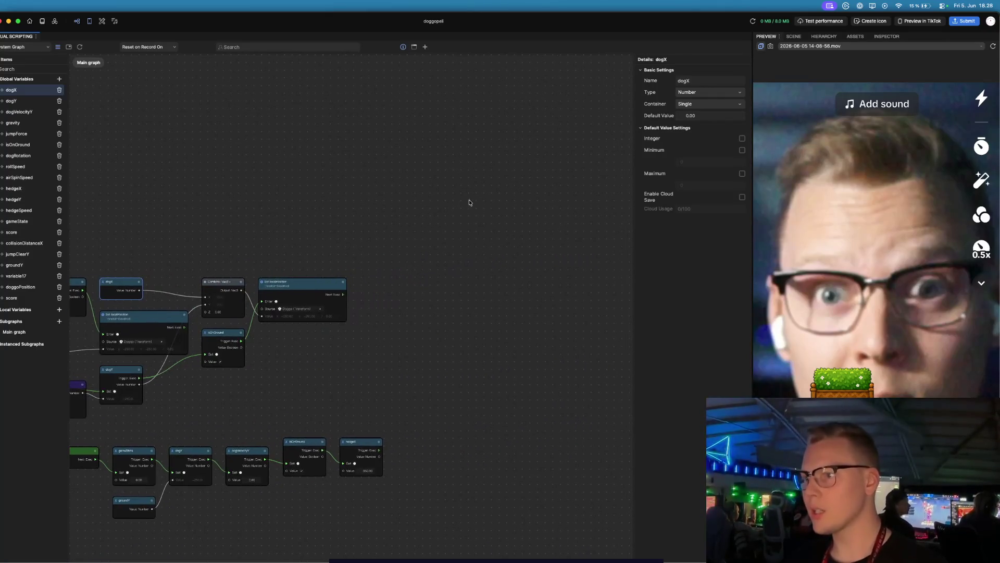
{"action": "scroll", "coordinate": [200, 279], "scroll_direction": "up", "scroll_amount": 5}
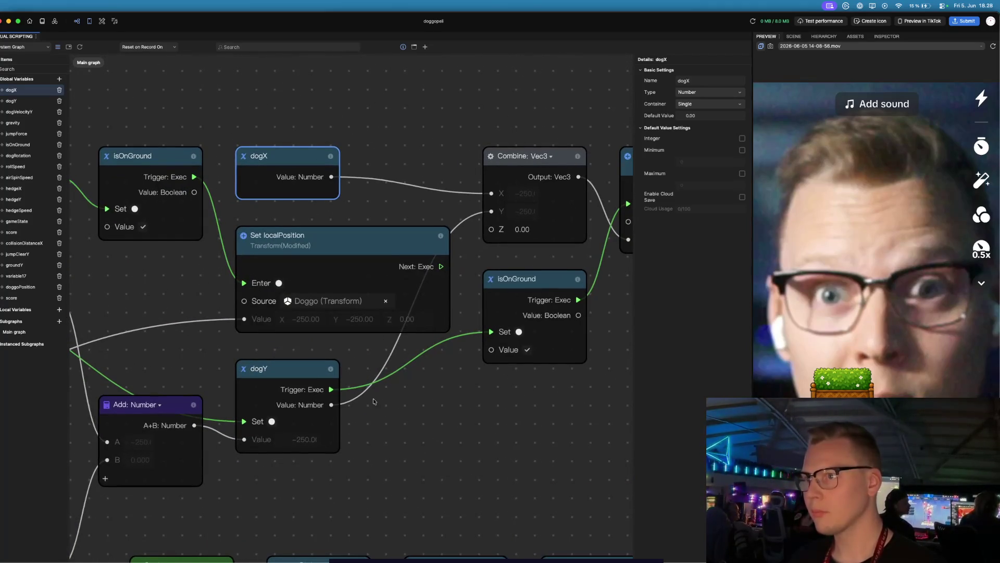
{"action": "scroll", "coordinate": [515, 321], "scroll_direction": "down", "scroll_amount": 3}
{"action": "scroll", "coordinate": [514, 322], "scroll_direction": "down", "scroll_amount": 3}
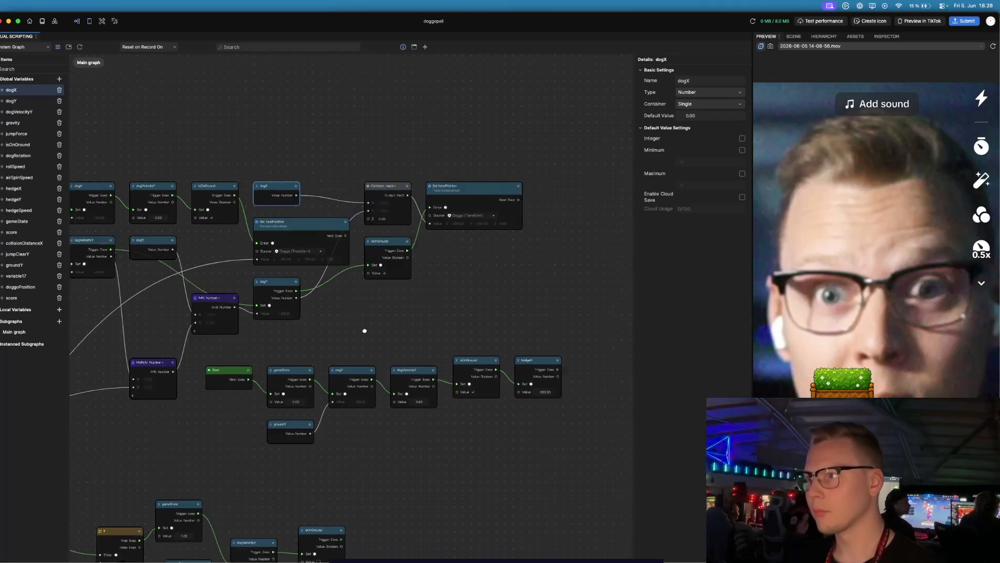
{"action": "scroll", "coordinate": [476, 214], "scroll_direction": "down", "scroll_amount": 3}
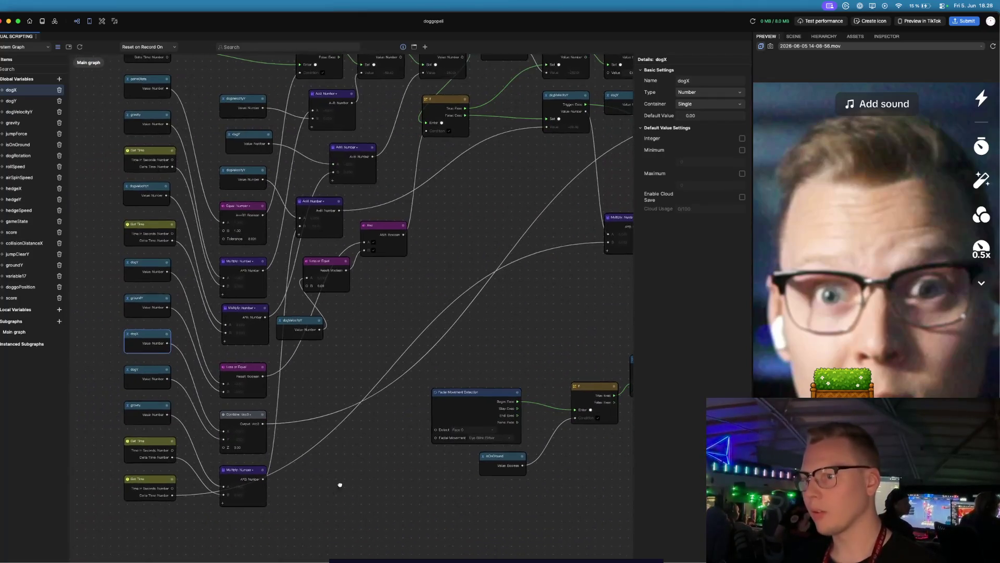
{"action": "scroll", "coordinate": [458, 433], "scroll_direction": "up", "scroll_amount": 3}
{"action": "scroll", "coordinate": [205, 261], "scroll_direction": "down", "scroll_amount": 3}
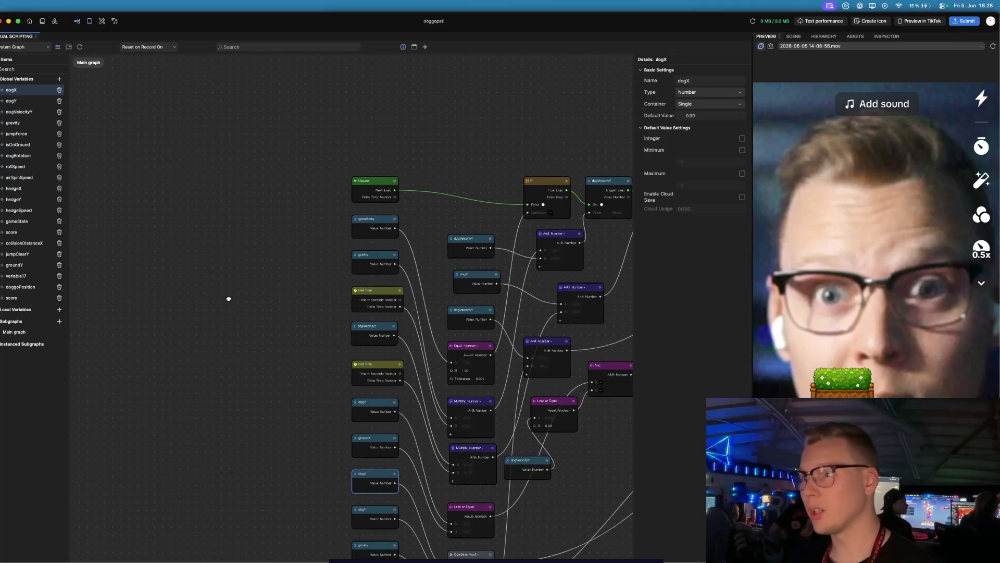
{"action": "scroll", "coordinate": [227, 296], "scroll_direction": "up", "scroll_amount": 3}
{"action": "scroll", "coordinate": [453, 413], "scroll_direction": "down", "scroll_amount": 3}
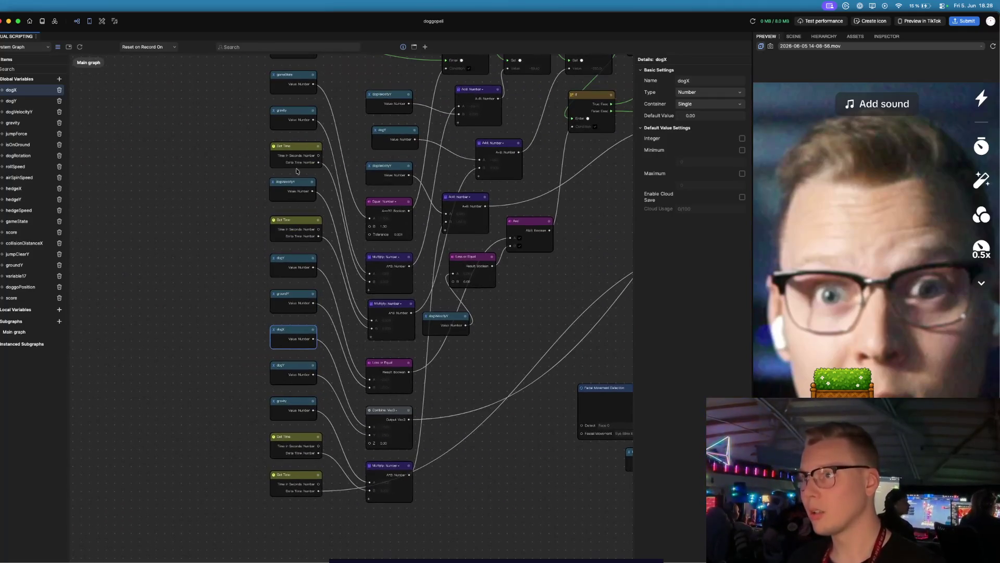
{"action": "scroll", "coordinate": [159, 360], "scroll_direction": "up", "scroll_amount": 3}
{"action": "mouse_move", "coordinate": [405, 246]}
{"action": "left_mouse_down"}
{"action": "mouse_move", "coordinate": [317, 215]}
{"action": "mouse_move", "coordinate": [310, 238]}
{"action": "left_mouse_up"}
{"action": "left_click", "coordinate": [337, 243]}
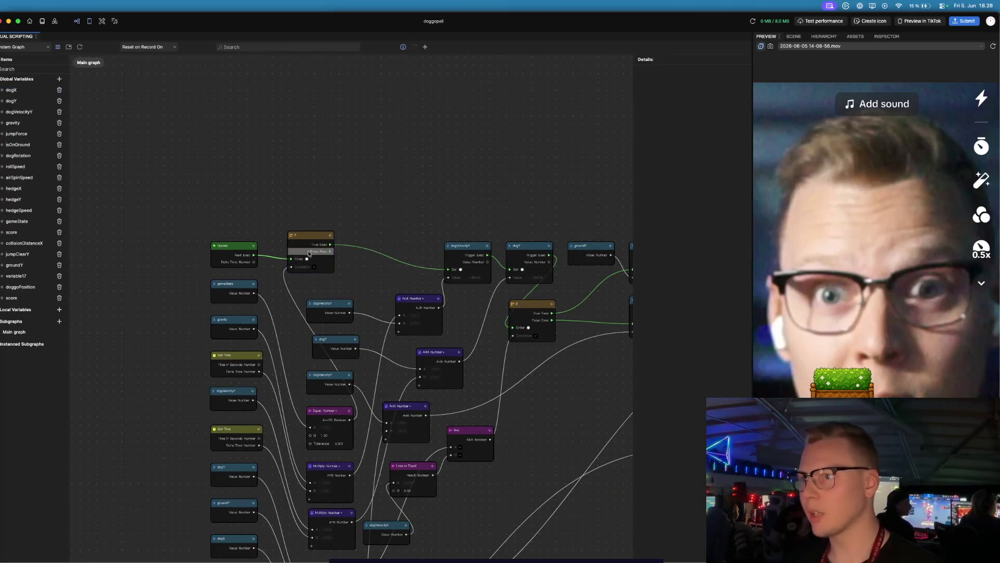
- Delete the wire from Facial Movement Detection's Begin output to the If node's Enter
{"action": "scroll", "coordinate": [366, 266], "scroll_direction": "down", "scroll_amount": 3}
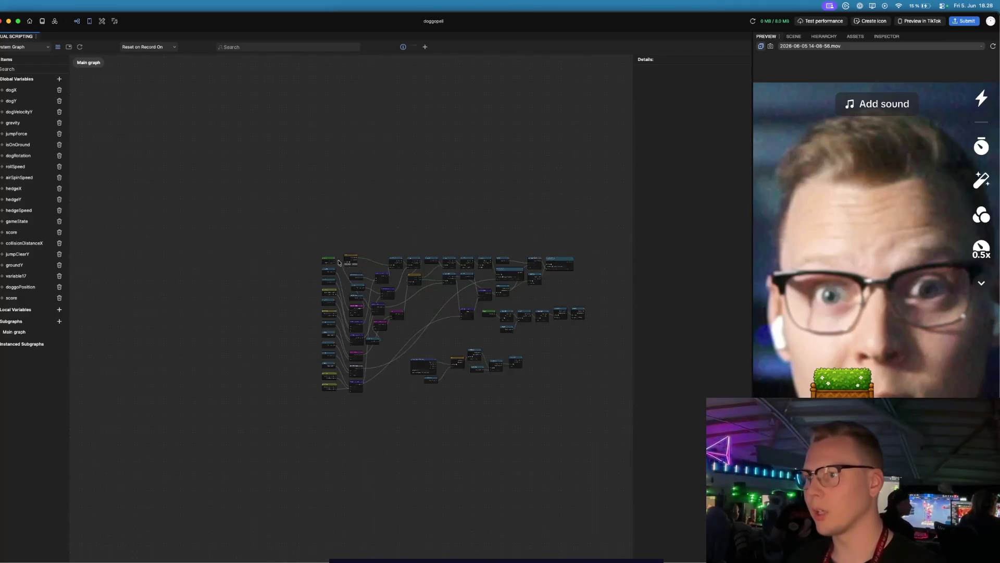
{"action": "scroll", "coordinate": [432, 359], "scroll_direction": "up", "scroll_amount": 5}
{"action": "scroll", "coordinate": [432, 359], "scroll_direction": "up", "scroll_amount": 1}
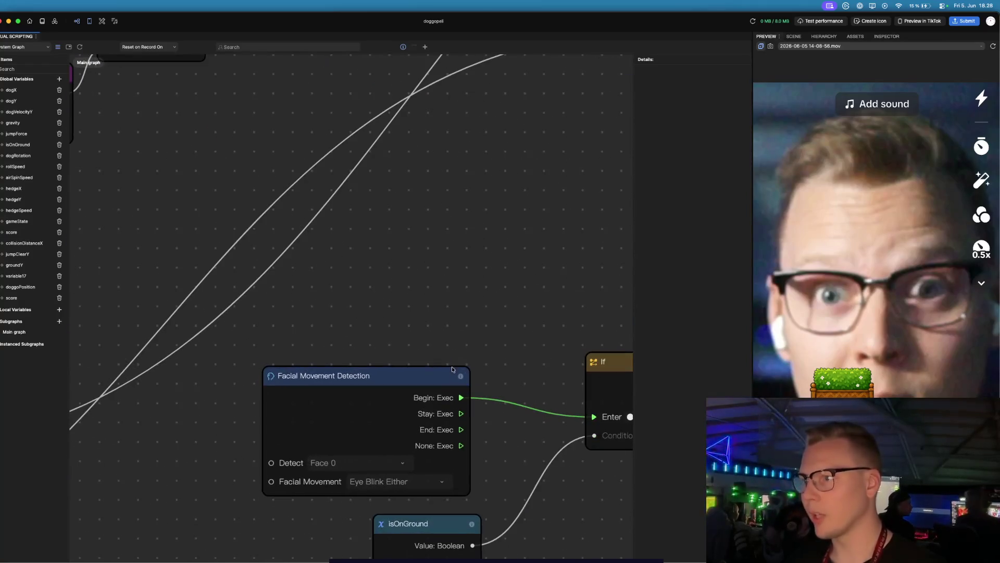
{"action": "key", "text": "BackSpace"}
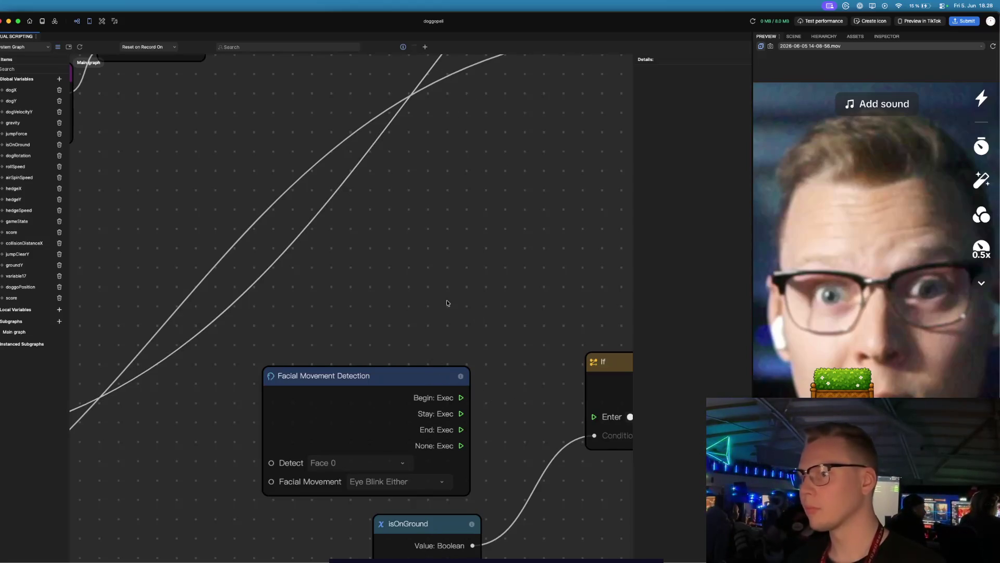
{"action": "scroll", "coordinate": [473, 277], "scroll_direction": "down", "scroll_amount": 5}
{"action": "left_click_drag", "start_coordinate": [473, 270], "coordinate": [286, 332]}
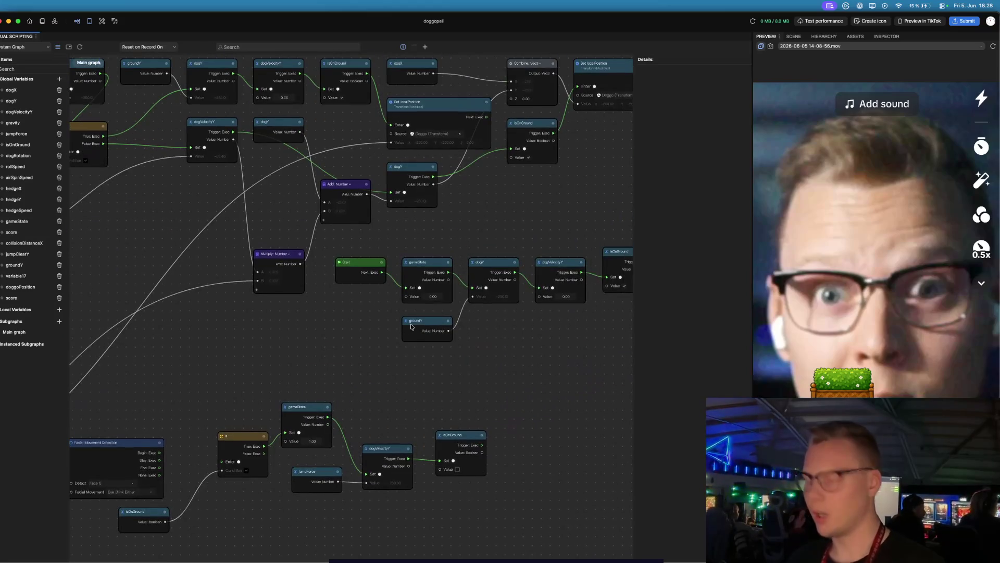
{"action": "scroll", "coordinate": [408, 330], "scroll_direction": "down", "scroll_amount": 2}
- Duplicate Doggo's Set localPosition node and wire the blink detection's Begin to the copy's Enter
{"action": "left_click", "coordinate": [561, 147]}
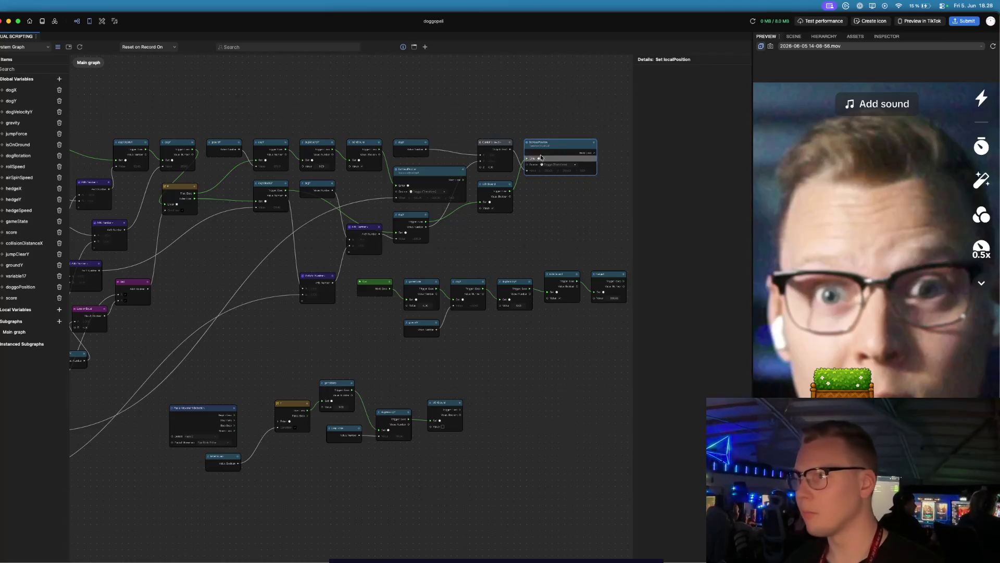
{"action": "key", "text": "ctrl+v"}
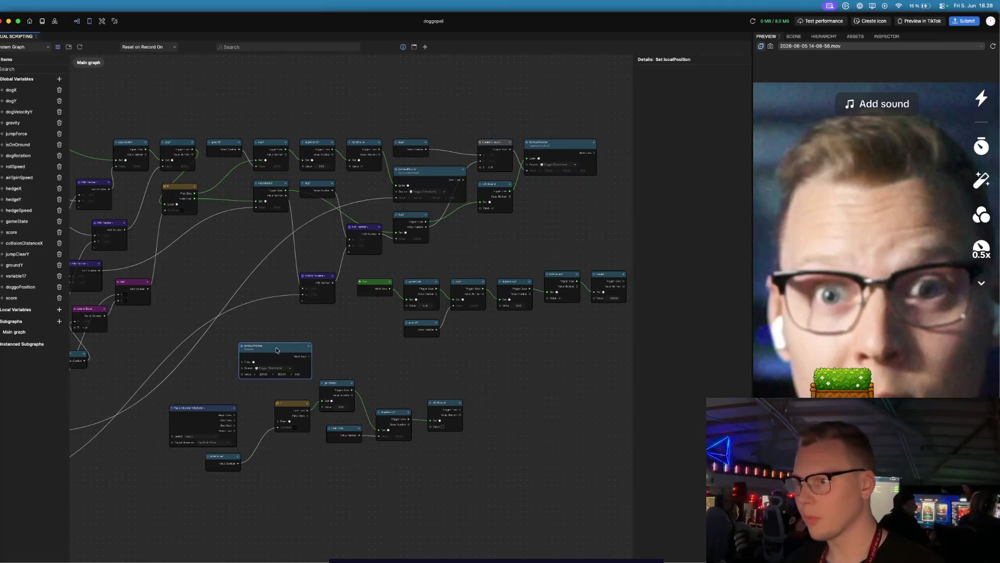
{"action": "scroll", "coordinate": [244, 392], "scroll_direction": "up", "scroll_amount": 5}
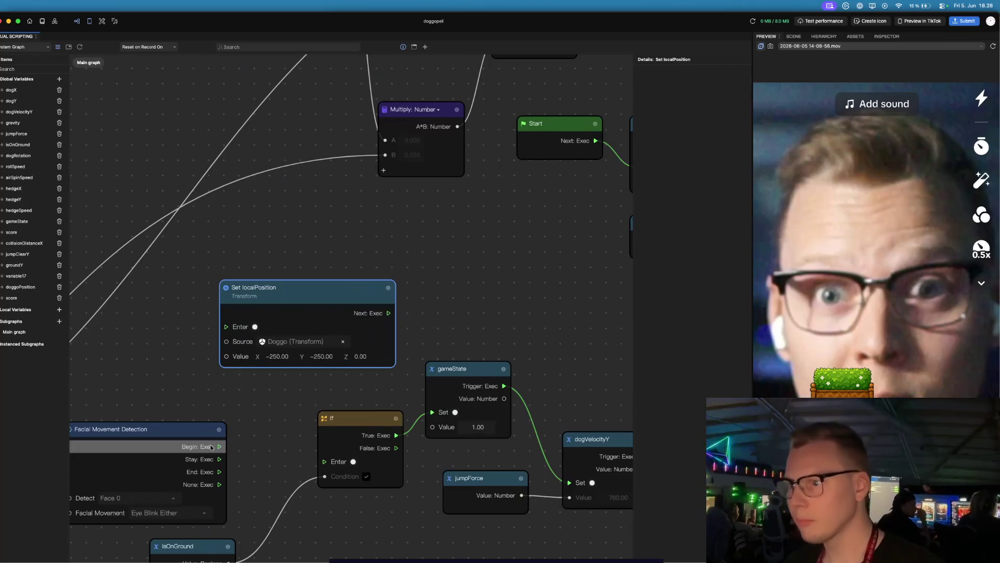
{"action": "mouse_move", "coordinate": [220, 446]}
{"action": "left_mouse_down"}
{"action": "mouse_move", "coordinate": [175, 325]}
{"action": "mouse_move", "coordinate": [256, 327]}
{"action": "left_mouse_up"}
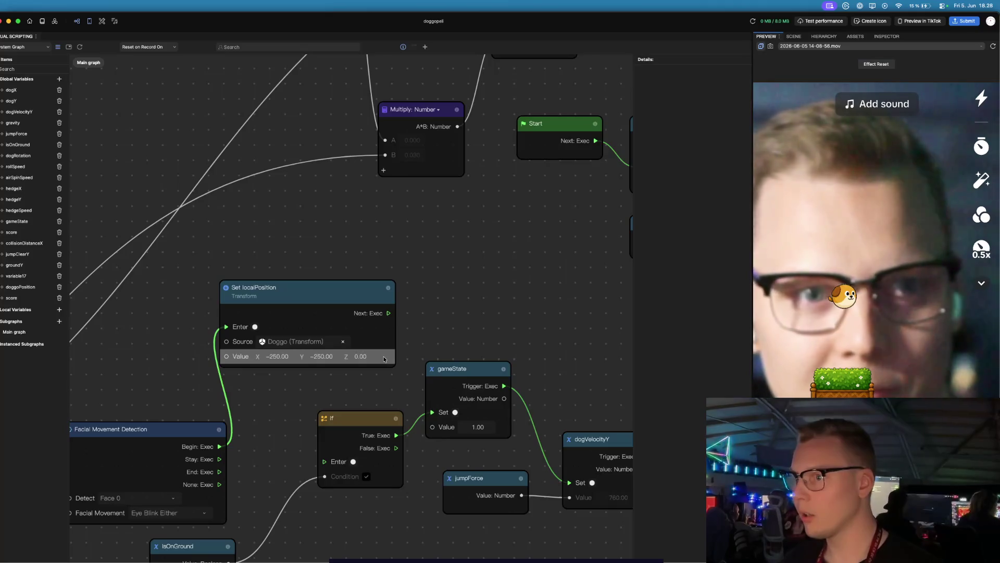
- Set the copied node's X and Y position values to 0
{"action": "double_click", "coordinate": [278, 357]}
{"action": "type", "text": "0"}
{"action": "key", "text": "Return"}
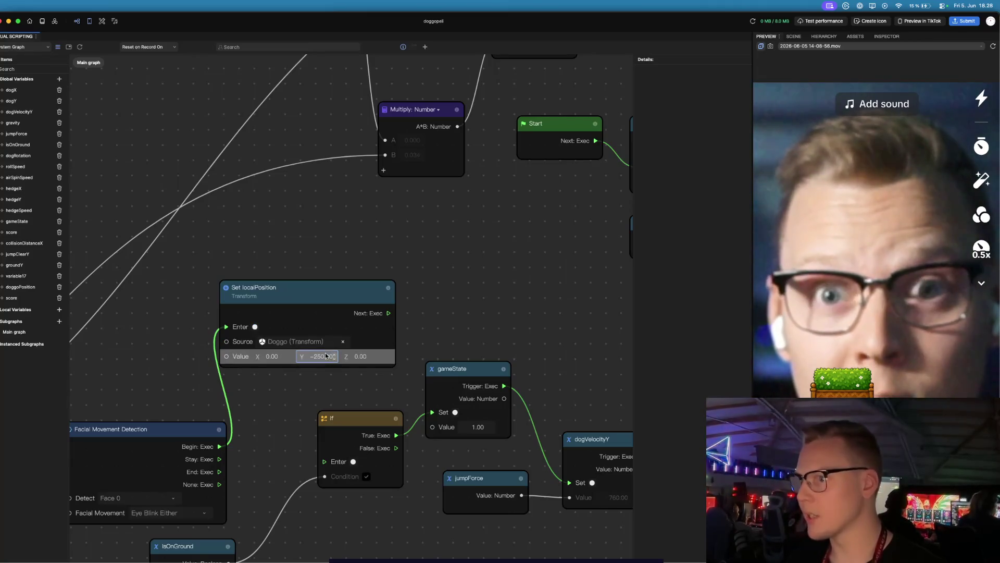
{"action": "double_click", "coordinate": [325, 354]}
{"action": "key", "text": "BackSpace"}
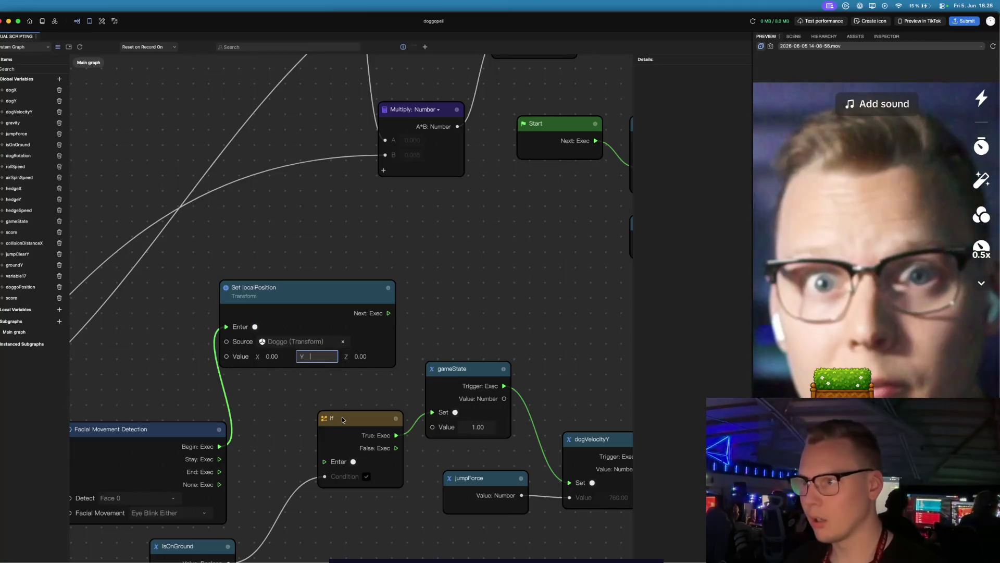
{"action": "type", "text": "0"}
{"action": "key", "text": "Return"}
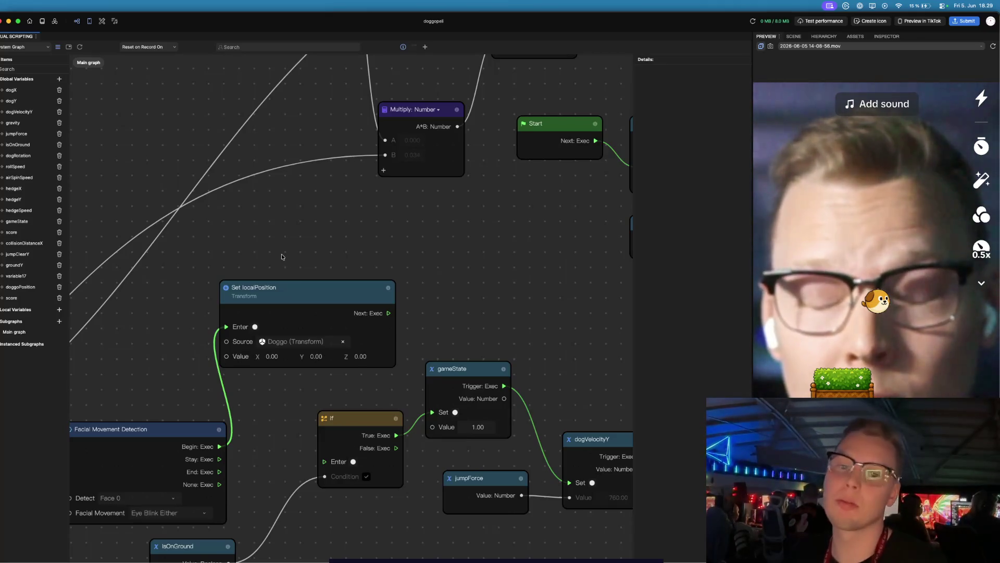
{"action": "left_click", "coordinate": [272, 356]}
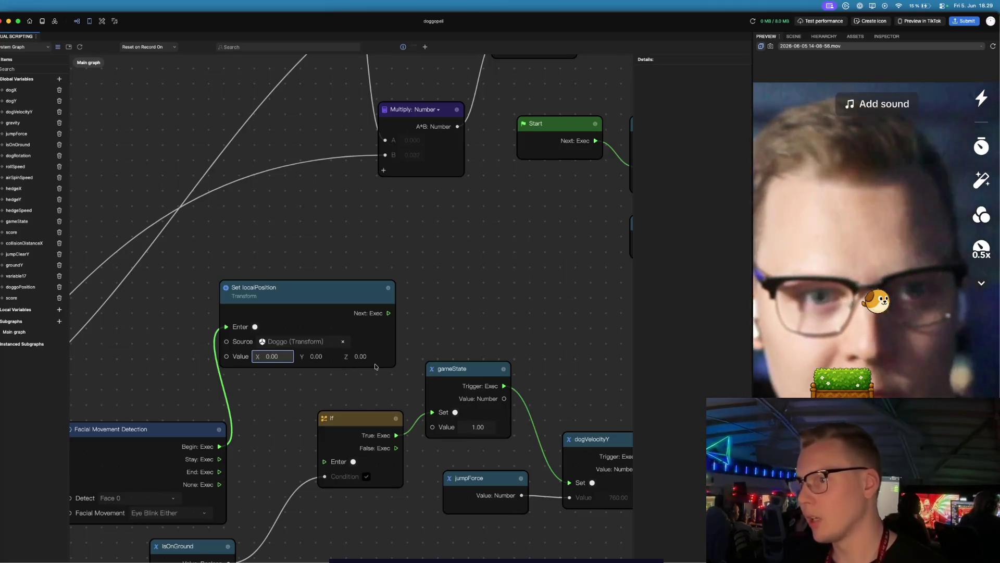
- Try X positions of -10 and -6, settling Doggo's X position at -8
{"action": "type", "text": "-010"}
{"action": "key", "text": "Return"}
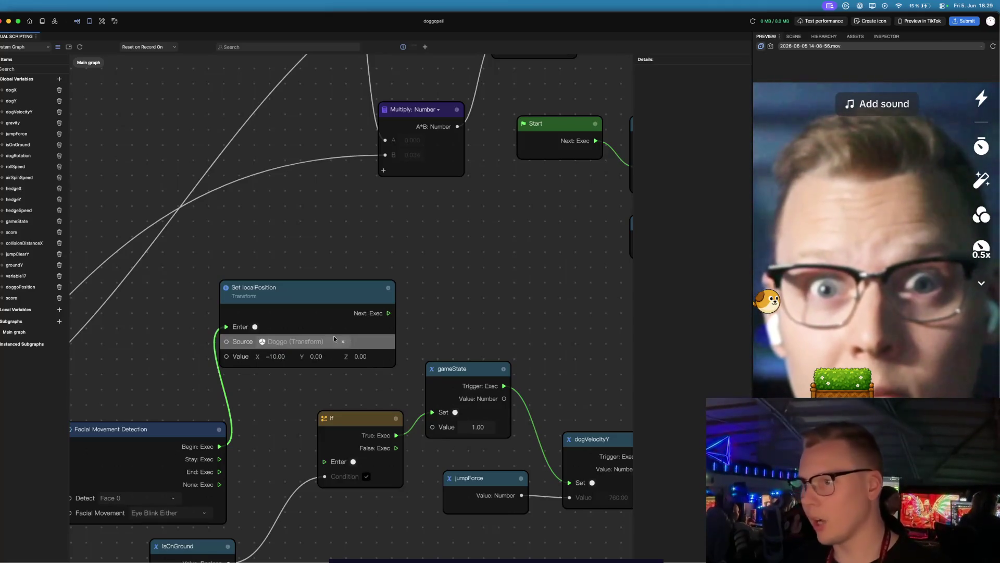
{"action": "left_click", "coordinate": [270, 357]}
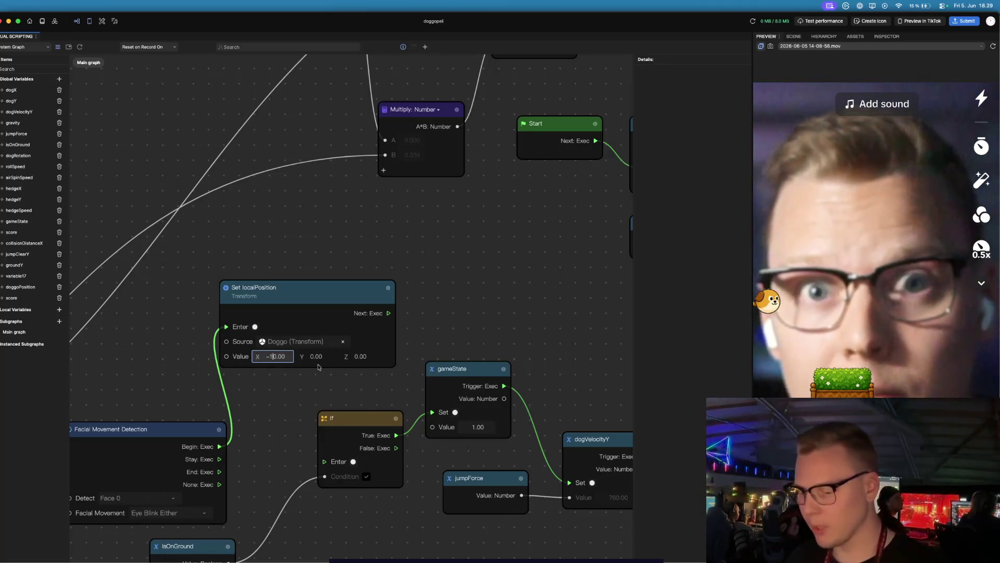
{"action": "type", "text": "6"}
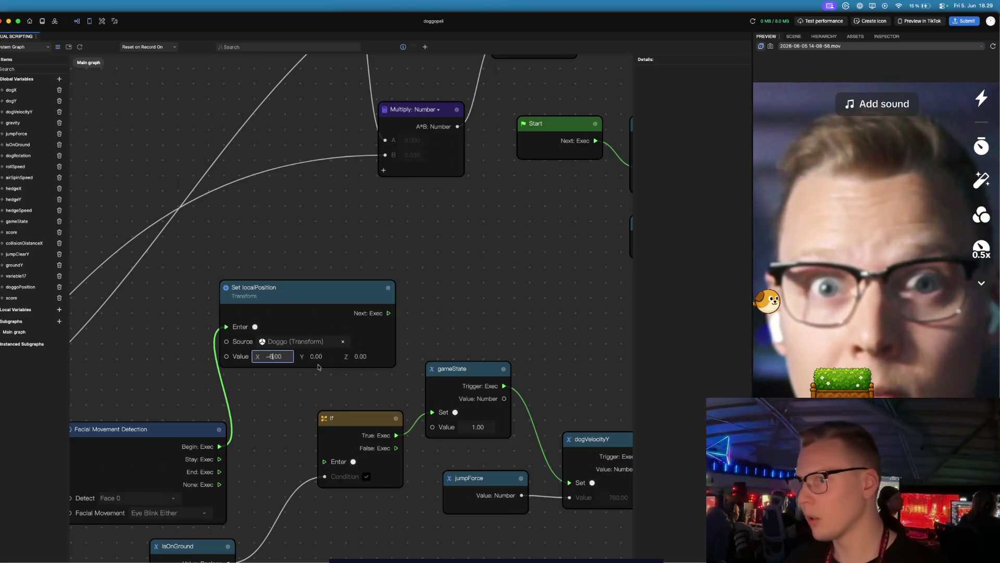
{"action": "key", "text": "Return"}
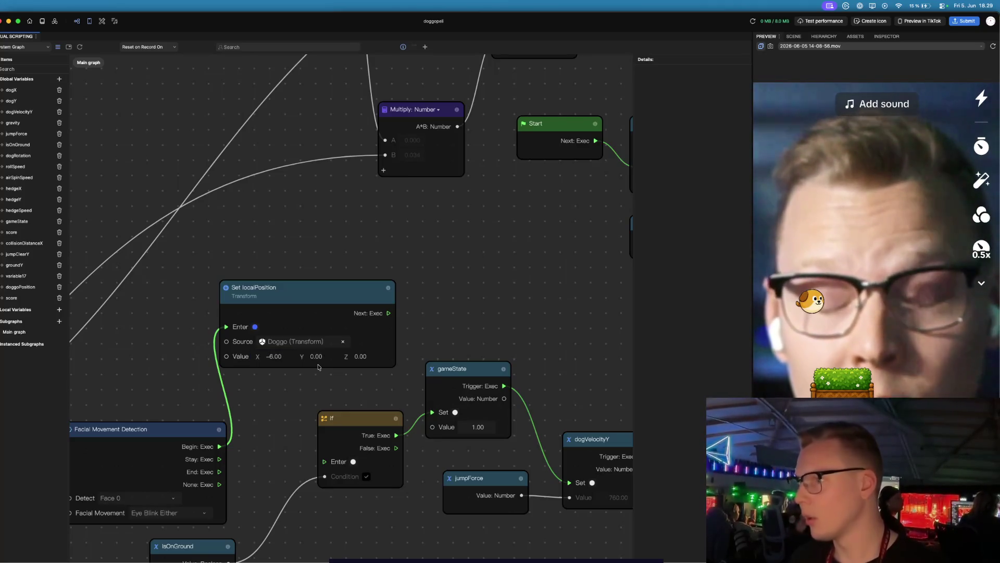
{"action": "left_click", "coordinate": [271, 359]}
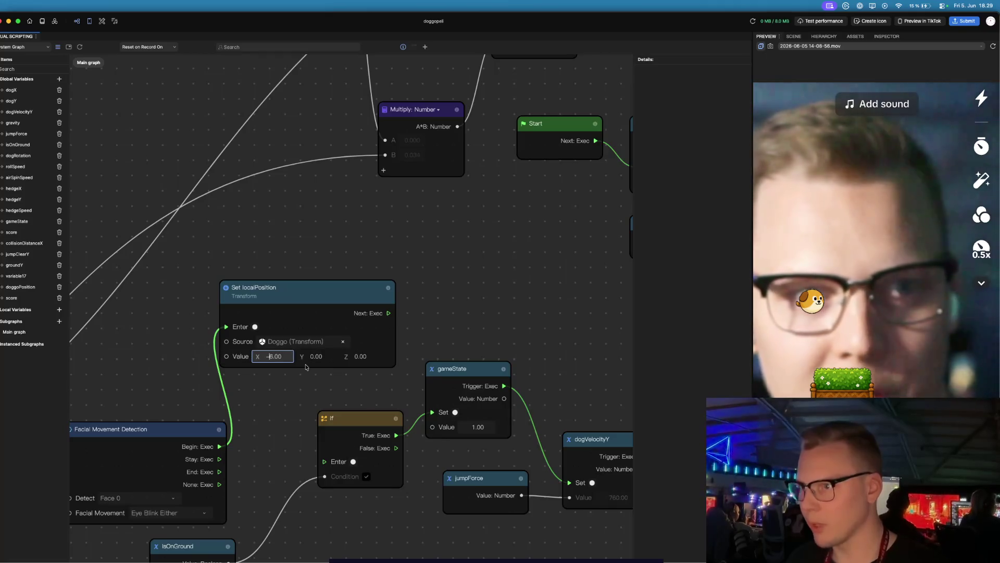
{"action": "key", "text": "Return"}
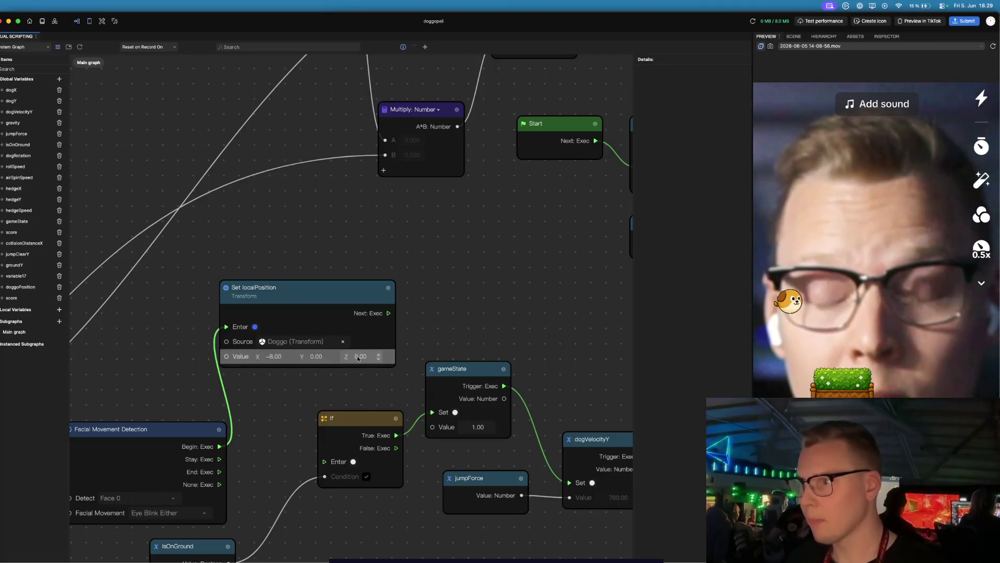
- Step Doggo's Y position through -4, -6, -7 and -8, then nudge it to -7.80
{"action": "left_click", "coordinate": [317, 358]}
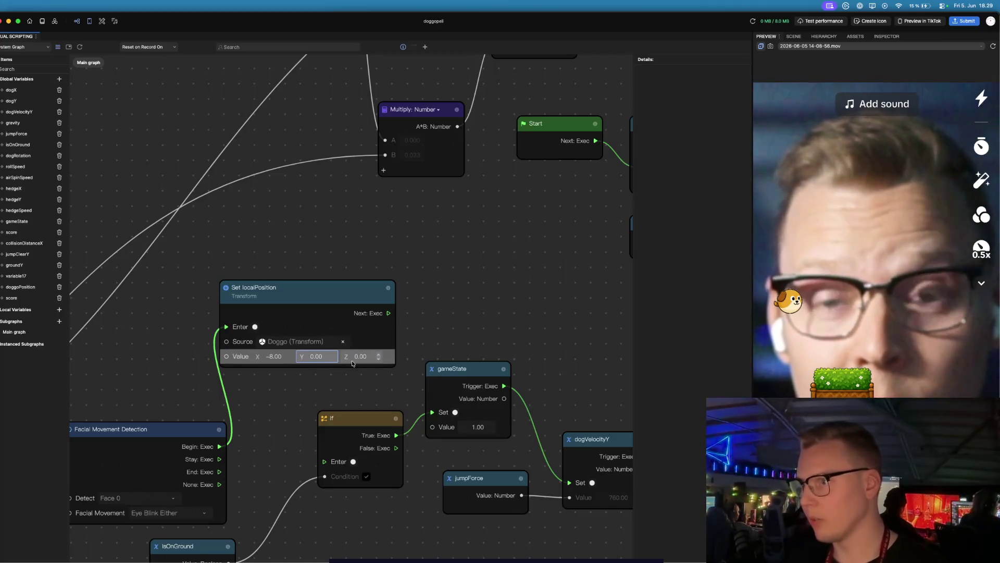
{"action": "type", "text": "-1"}
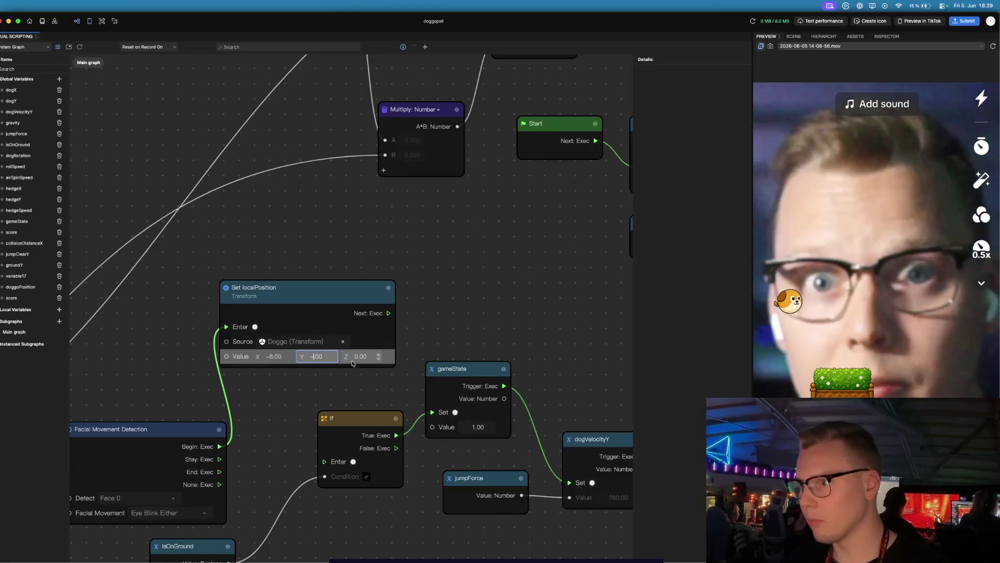
{"action": "type", "text": "4"}
{"action": "key", "text": "Return"}
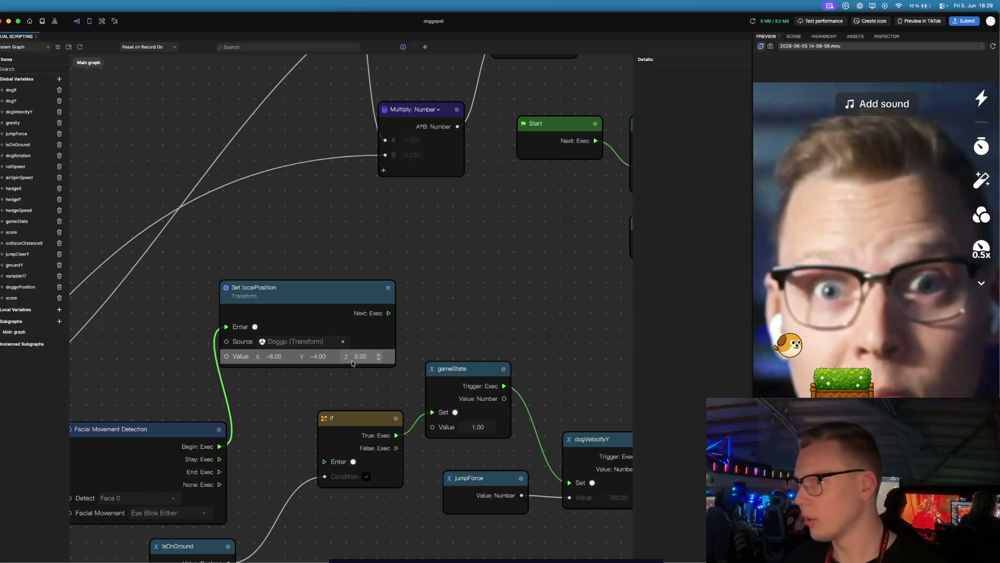
{"action": "left_click", "coordinate": [318, 358]}
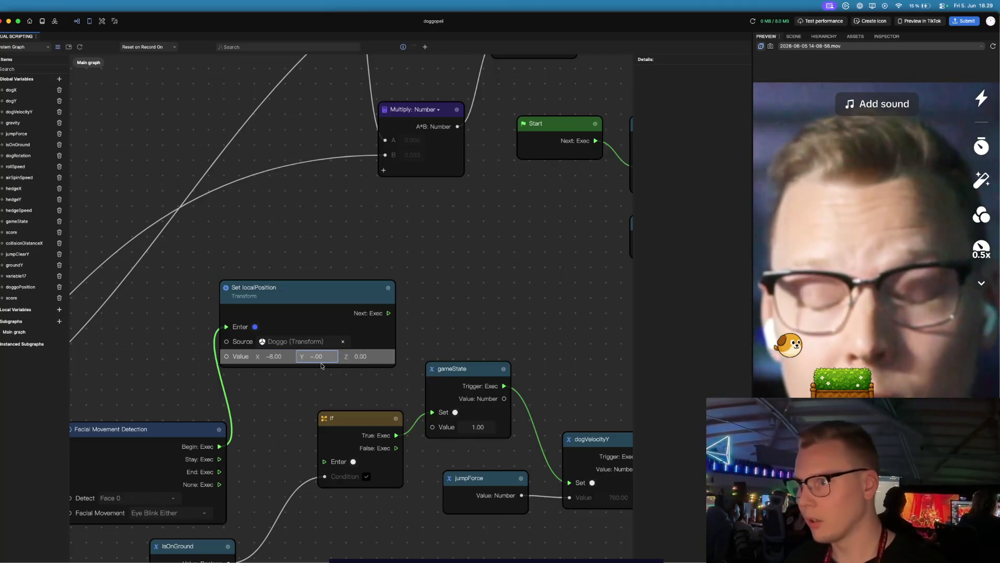
{"action": "type", "text": "-8"}
{"action": "key", "text": "Return"}
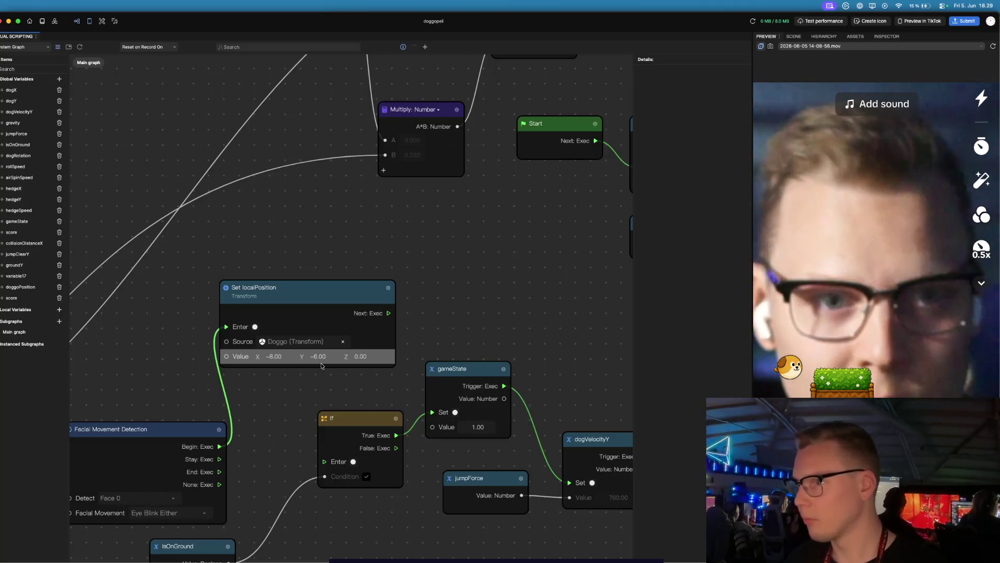
{"action": "left_click", "coordinate": [313, 355]}
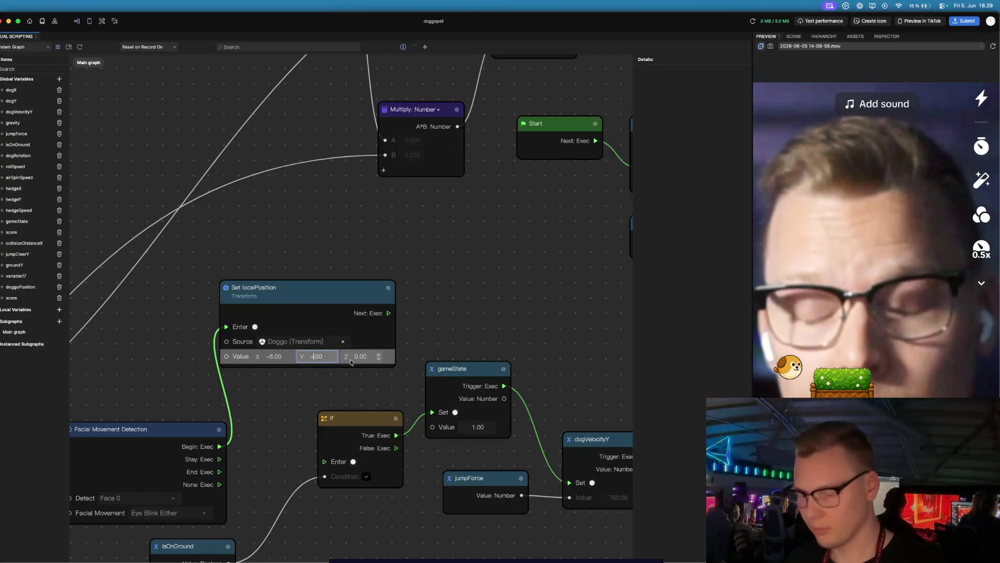
{"action": "type", "text": "7"}
{"action": "key", "text": "Return"}
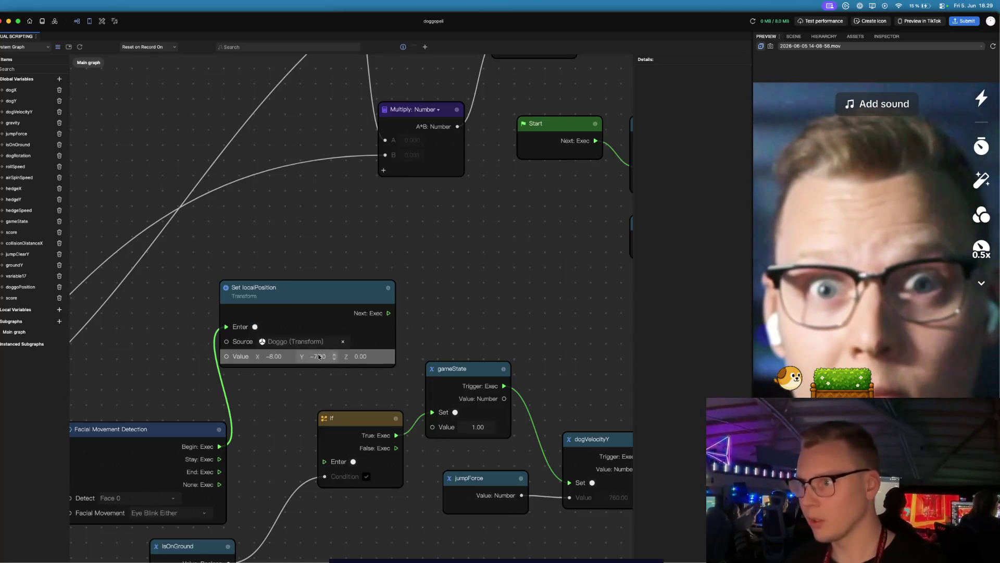
{"action": "left_click", "coordinate": [332, 357]}
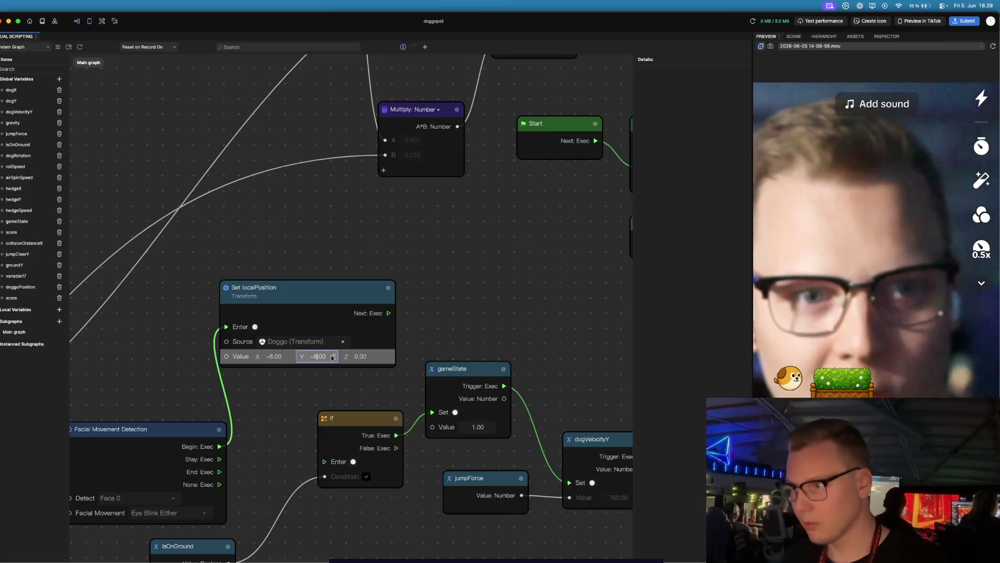
{"action": "key", "text": "Return"}
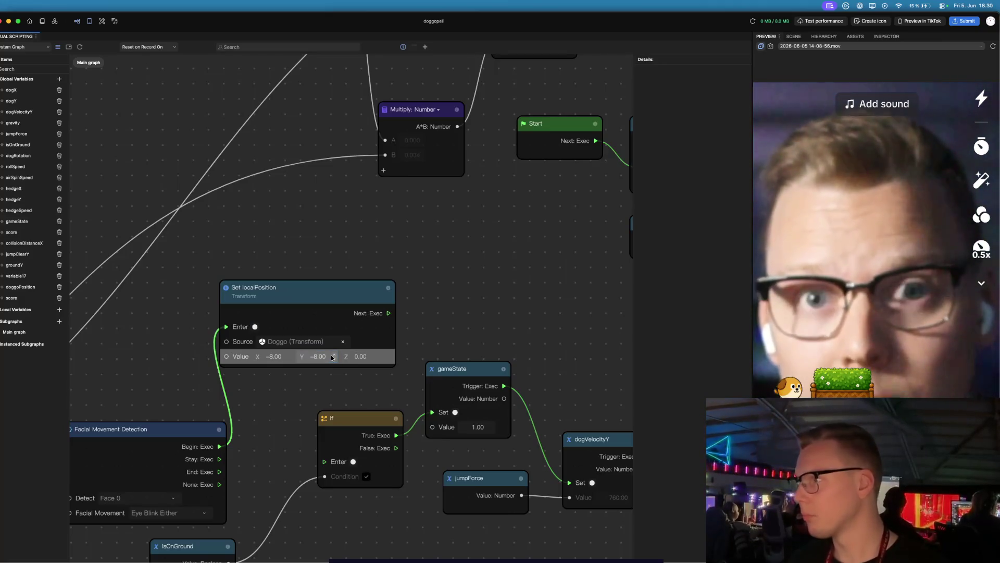
{"action": "left_click", "coordinate": [332, 358]}
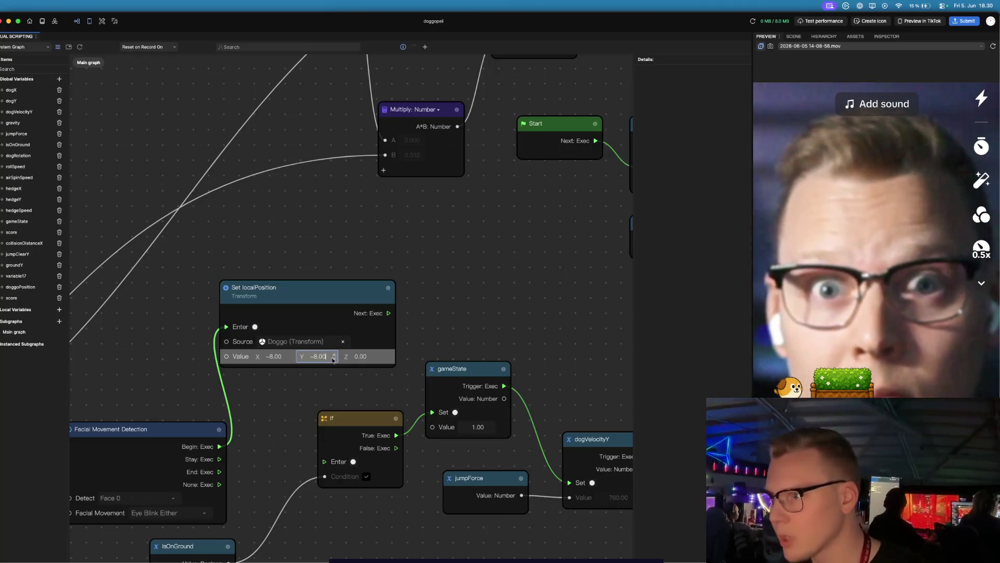
{"action": "left_click", "coordinate": [334, 360]}
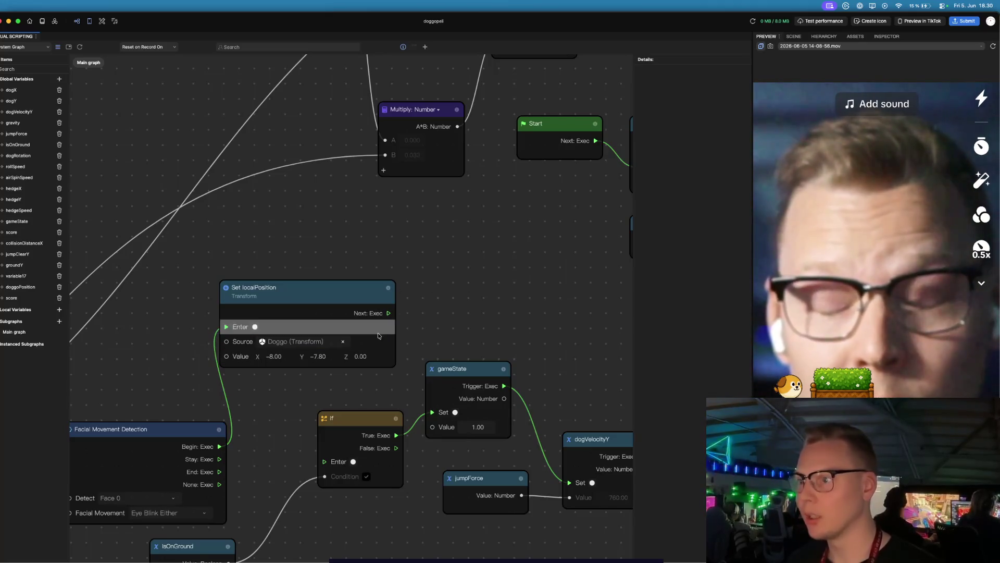
- Set the dogY variable's default value to -7.80
{"action": "left_click", "coordinate": [12, 101]}
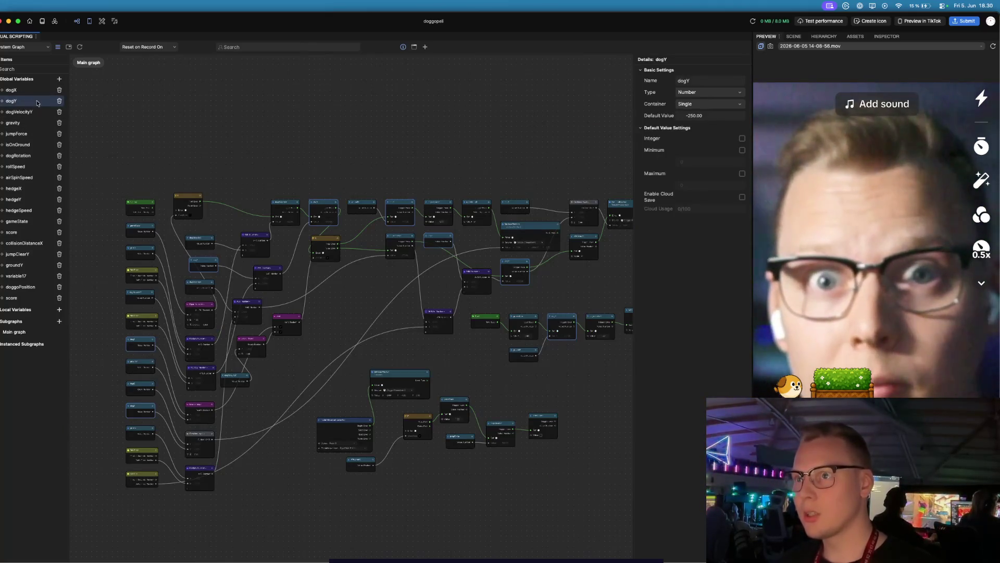
{"action": "left_click", "coordinate": [699, 115]}
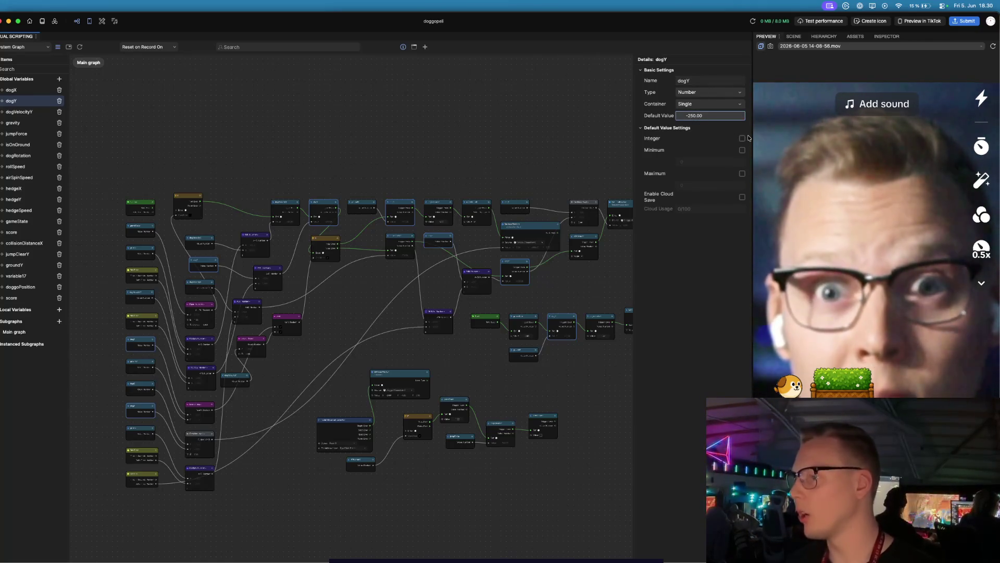
{"action": "key", "text": "BackSpace"}
{"action": "key", "text": "BackSpace"}
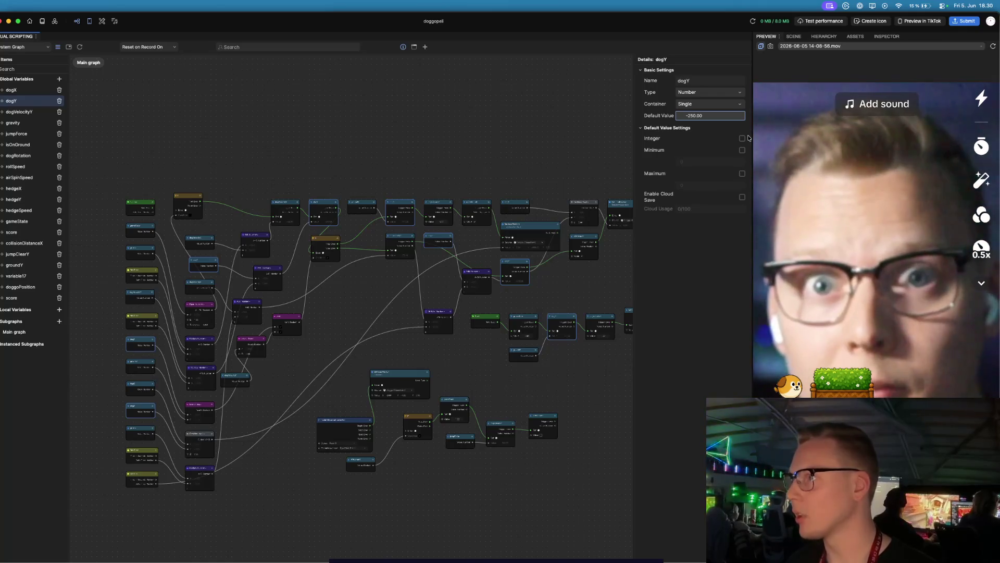
{"action": "type", "text": "7."}
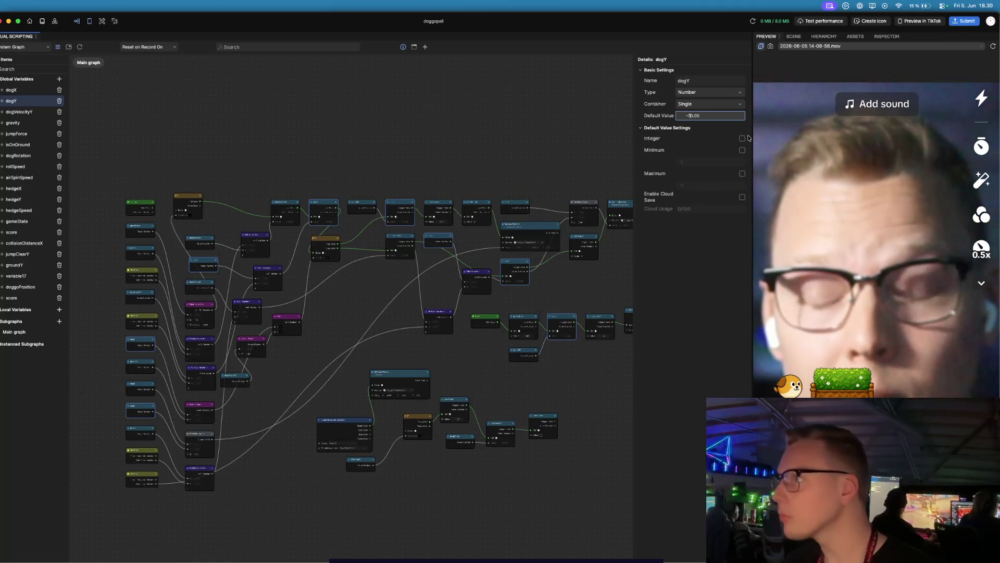
{"action": "type", "text": "8"}
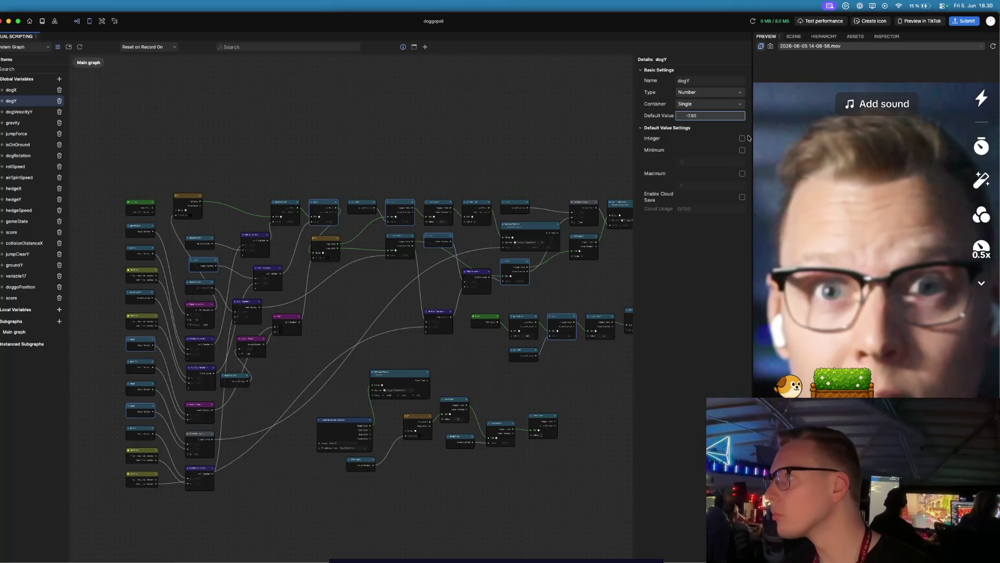
{"action": "key", "text": "Return"}
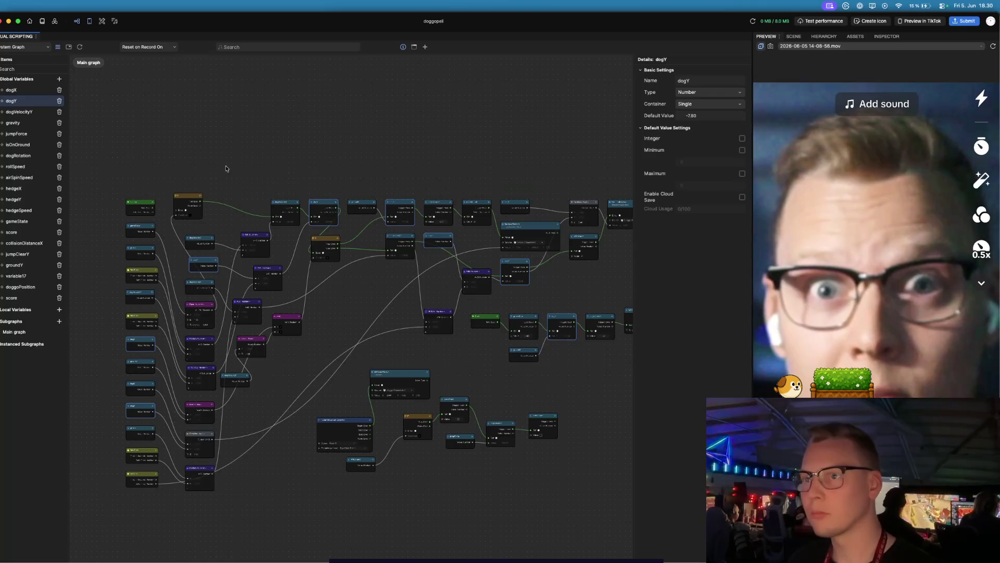
- Set the dogX variable's default value to -8.00
{"action": "left_click", "coordinate": [12, 89]}
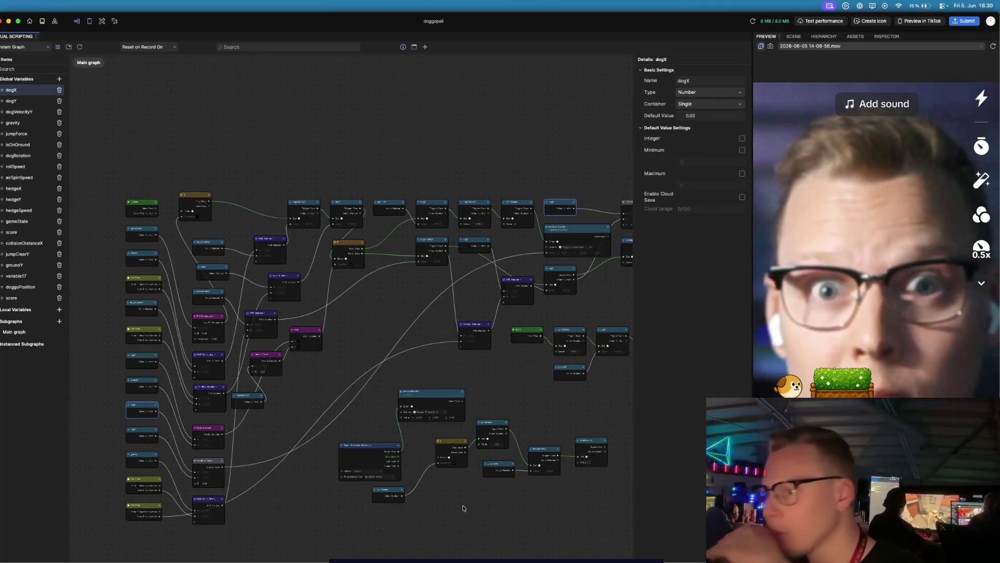
{"action": "scroll", "coordinate": [437, 428], "scroll_direction": "up", "scroll_amount": 3}
{"action": "scroll", "coordinate": [437, 428], "scroll_direction": "up", "scroll_amount": 3}
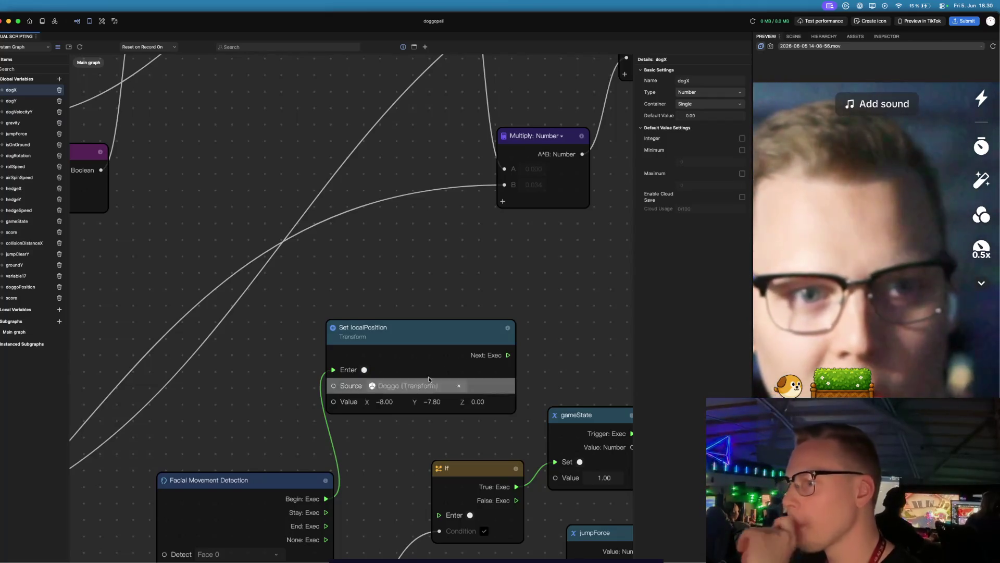
{"action": "left_click", "coordinate": [690, 116]}
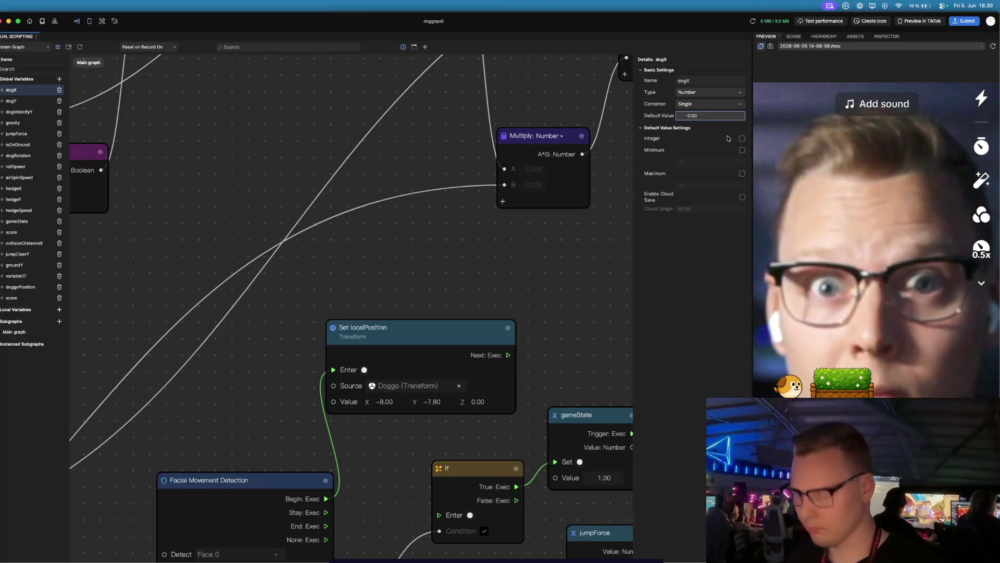
{"action": "key", "text": "Return"}
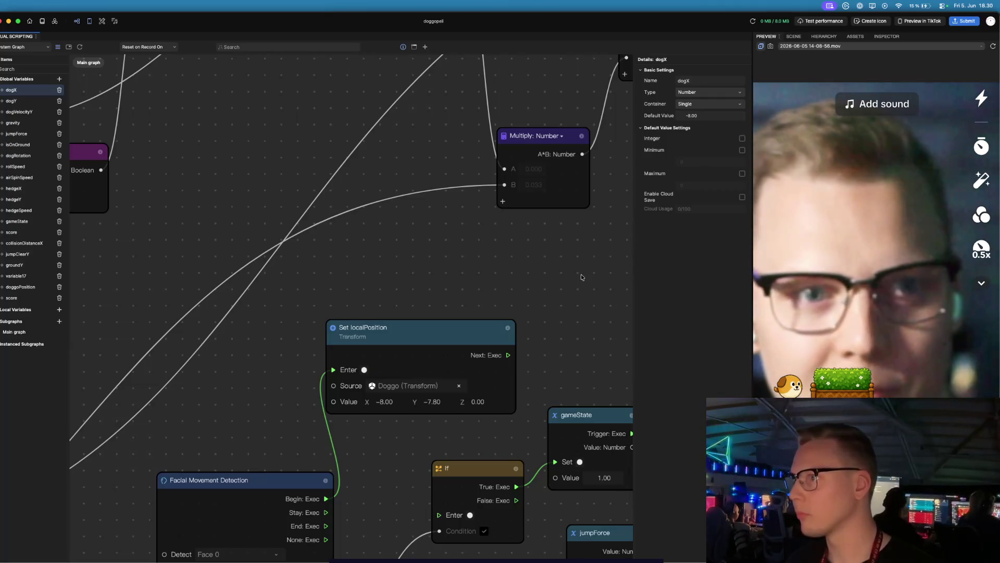
{"action": "scroll", "coordinate": [476, 271], "scroll_direction": "down", "scroll_amount": 1}
{"action": "scroll", "coordinate": [476, 271], "scroll_direction": "down", "scroll_amount": 2}
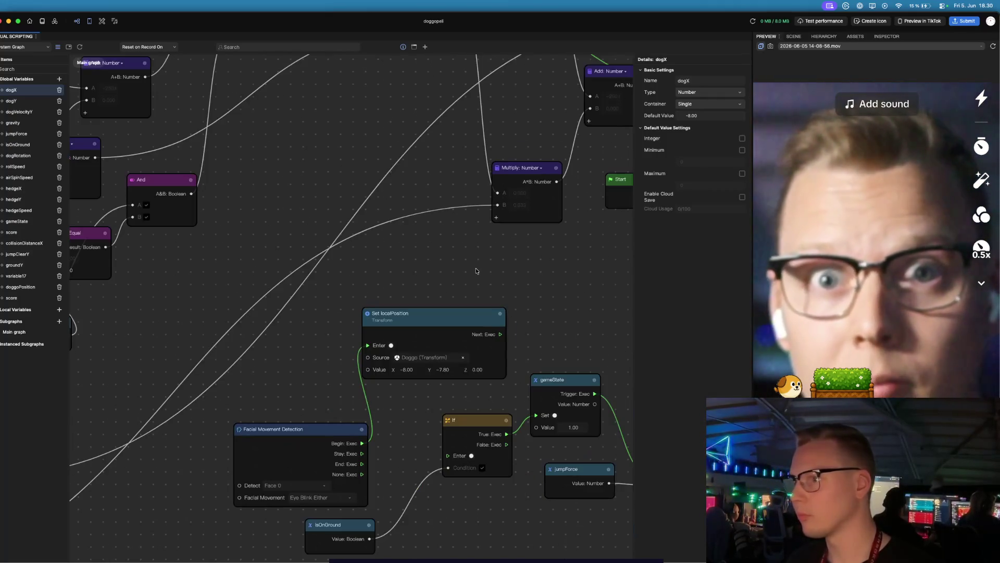
{"action": "scroll", "coordinate": [476, 271], "scroll_direction": "up", "scroll_amount": 1}
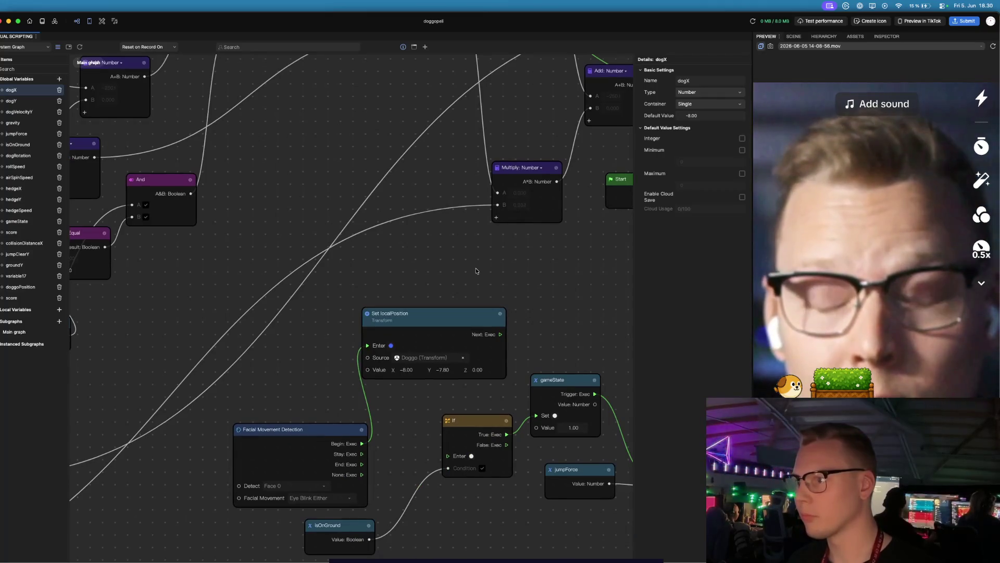
{"action": "left_click", "coordinate": [36, 112]}
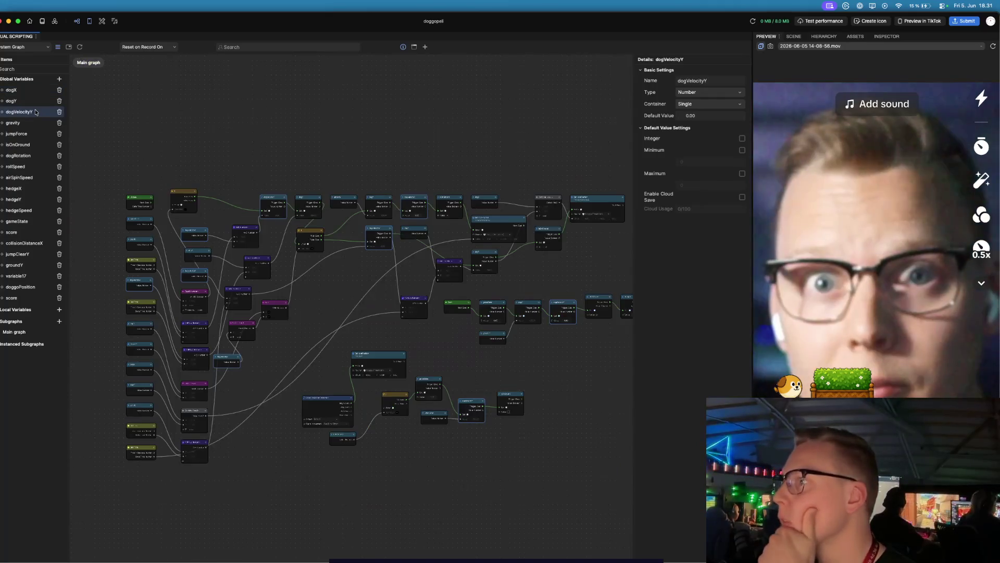
- Review gravity and jumpForce, then cut hedgeX's default value down to 5.00
{"action": "left_click", "coordinate": [27, 123]}
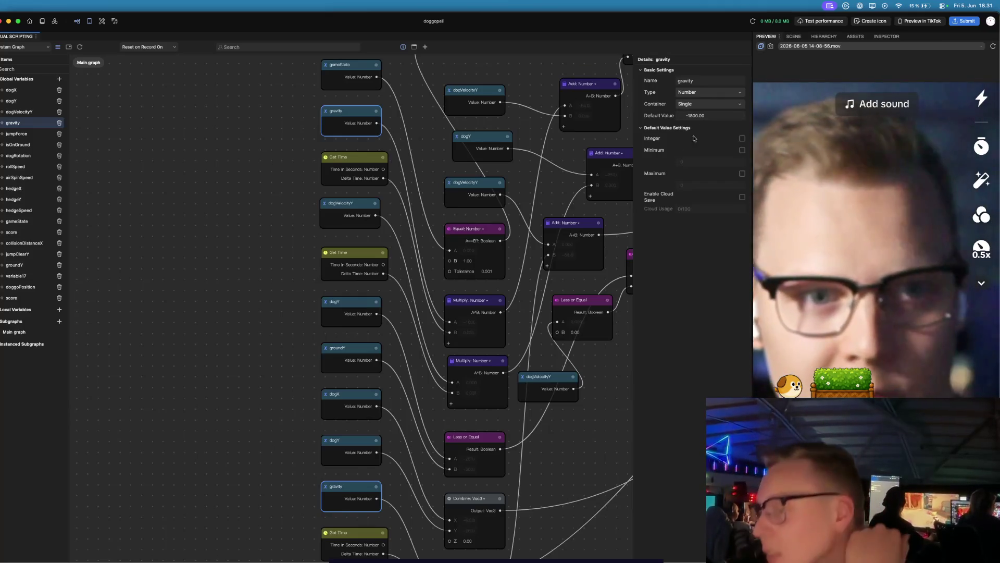
{"action": "left_click", "coordinate": [31, 134]}
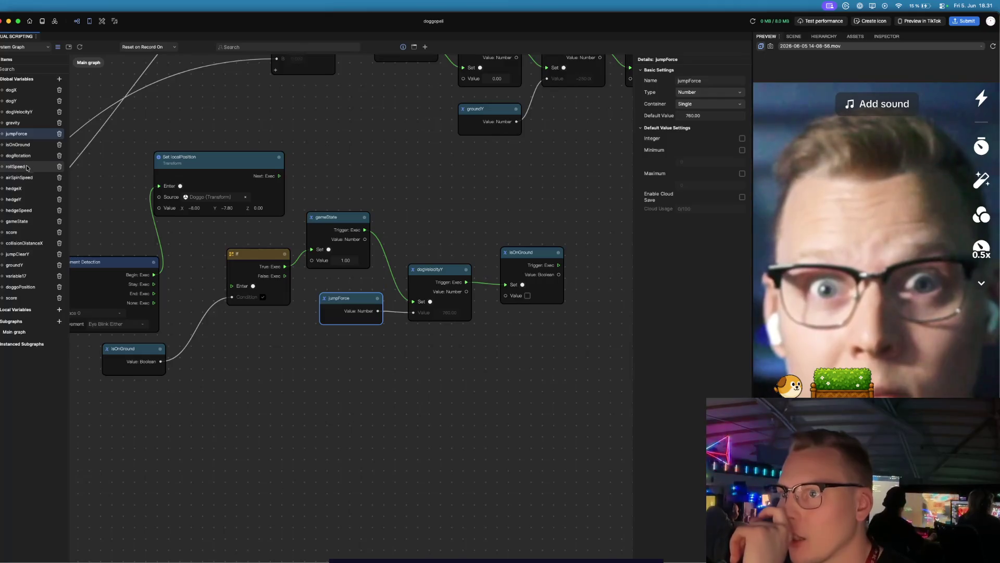
{"action": "left_click", "coordinate": [18, 188]}
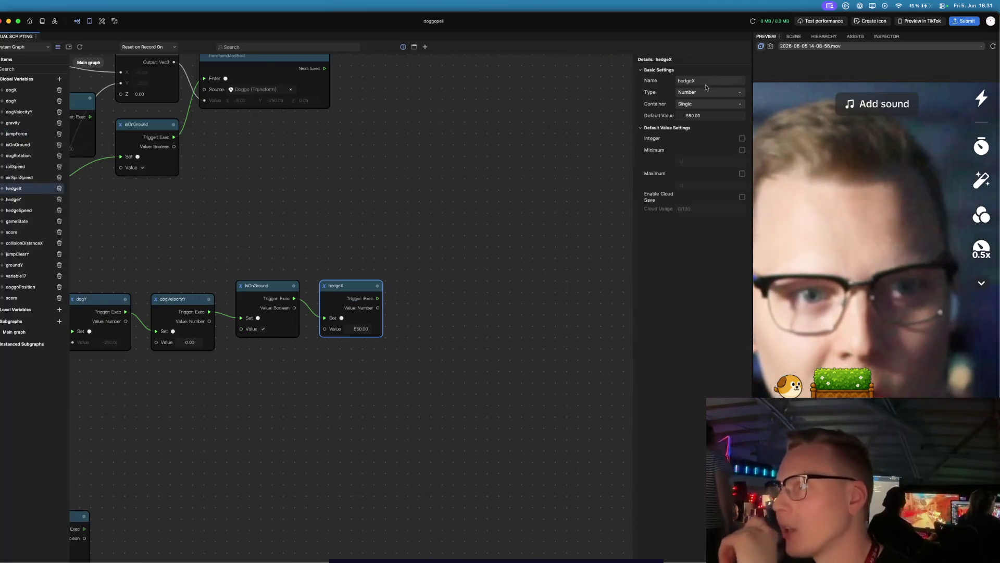
{"action": "left_click", "coordinate": [690, 117]}
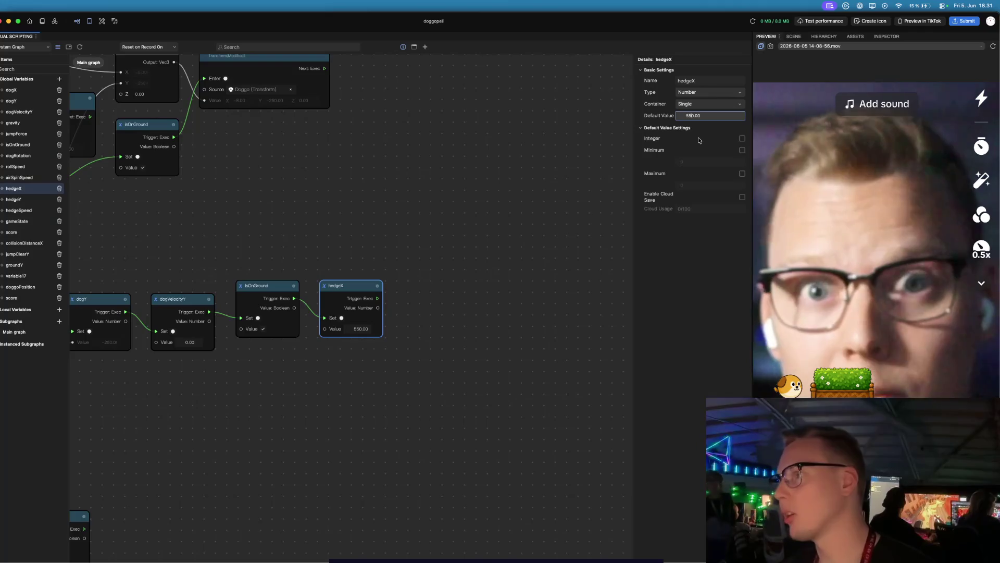
{"action": "key", "text": "BackSpace"}
{"action": "key", "text": "Return"}
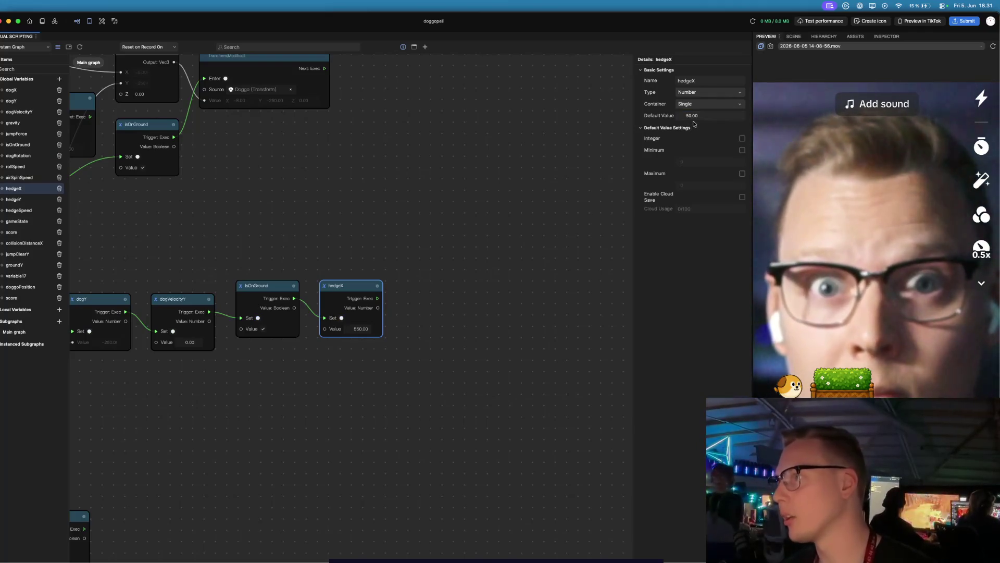
{"action": "left_click", "coordinate": [698, 116]}
{"action": "key", "text": "BackSpace"}
{"action": "key", "text": "Return"}
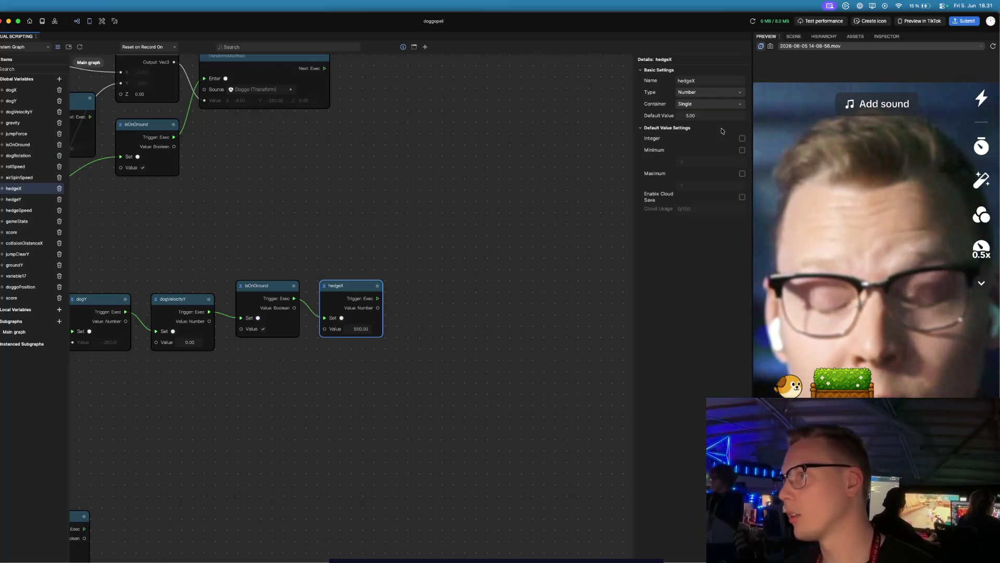
- Trim hedgeY's default value from -250 to 2.00
{"action": "left_click", "coordinate": [15, 199]}
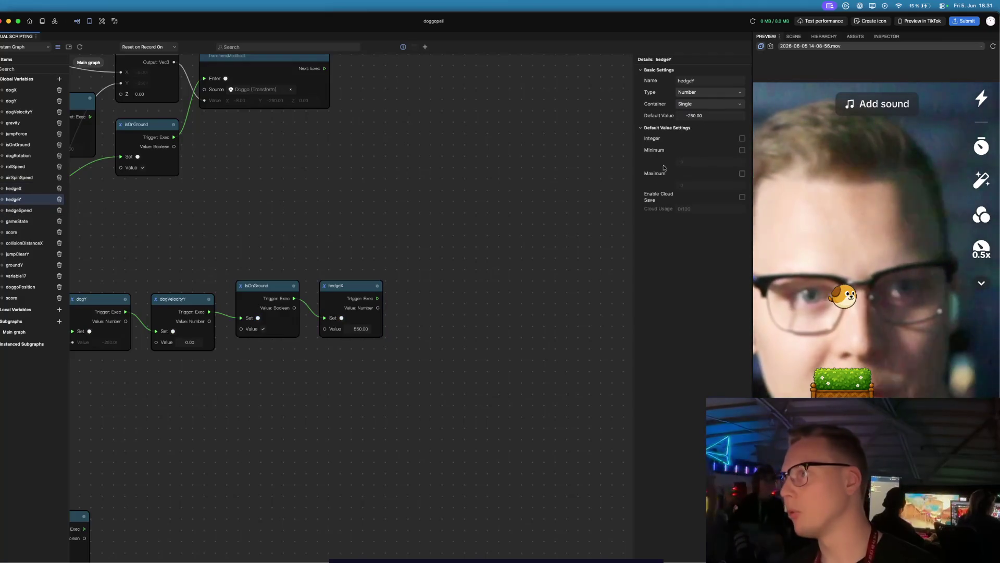
{"action": "left_click", "coordinate": [695, 115]}
{"action": "key", "text": "BackSpace"}
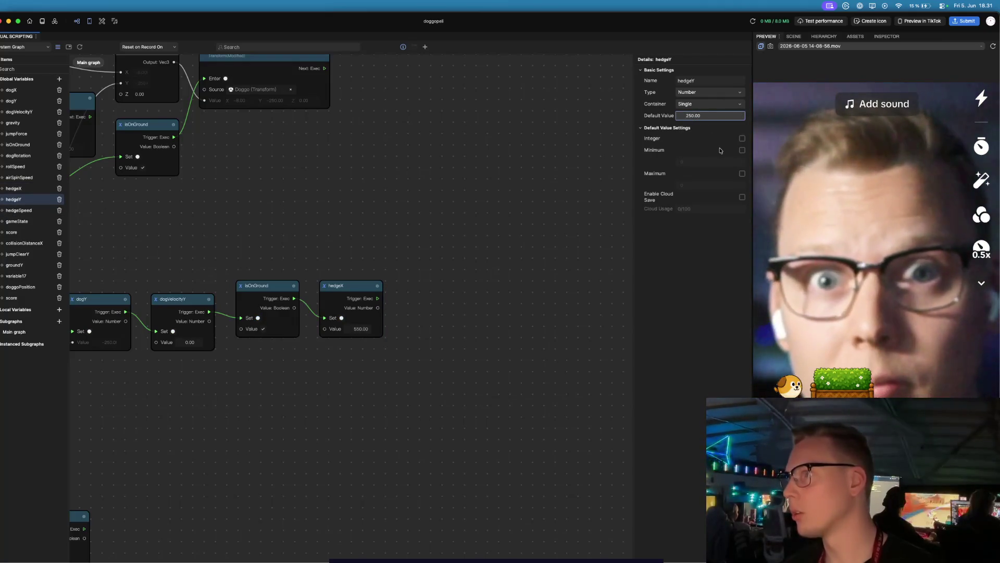
{"action": "key", "text": "BackSpace"}
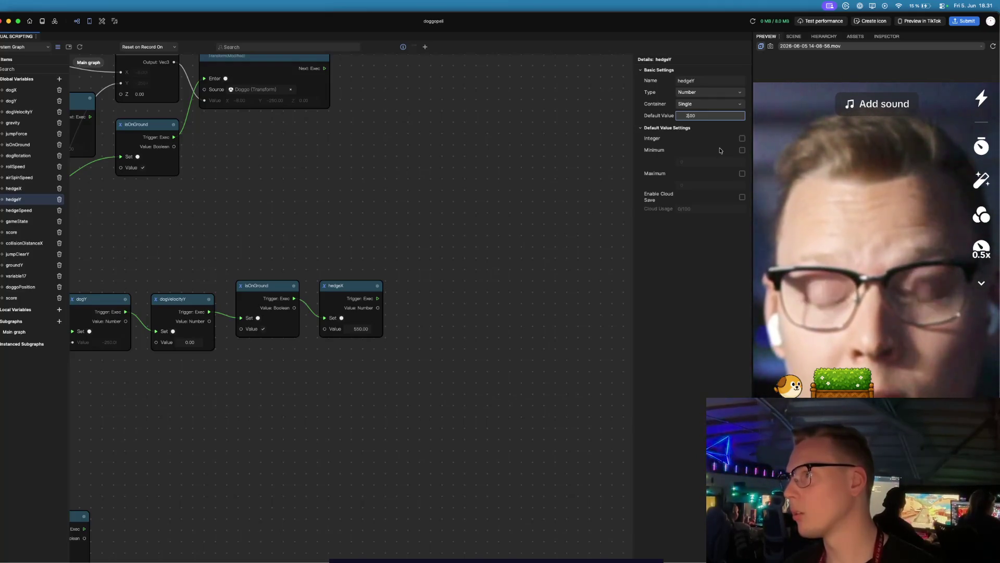
{"action": "key", "text": "Return"}
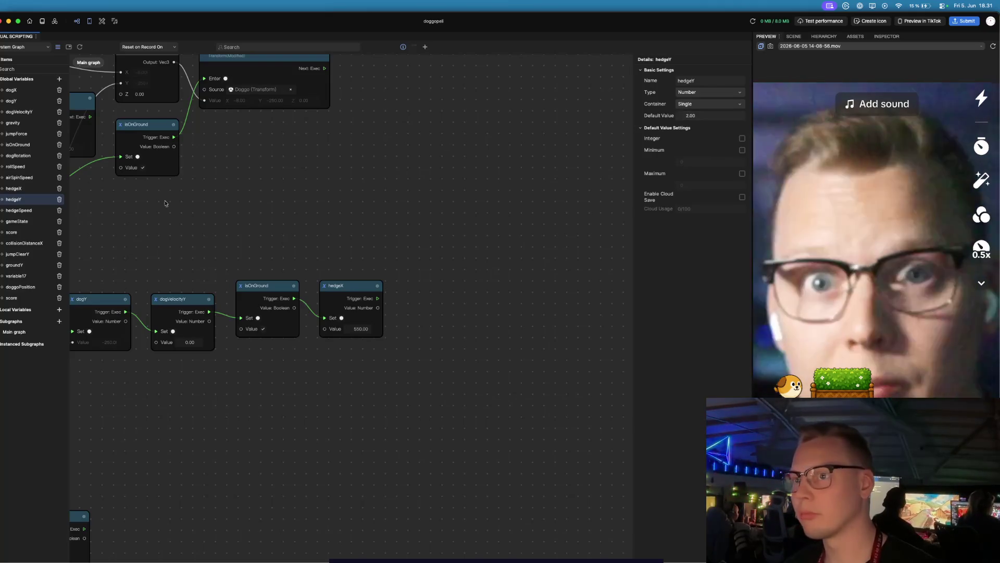
{"action": "left_click", "coordinate": [11, 101]}
- Retune hedgeY's default value and set jumpClearY's default to 2.00
{"action": "scroll", "coordinate": [189, 161], "scroll_direction": "down", "scroll_amount": 5}
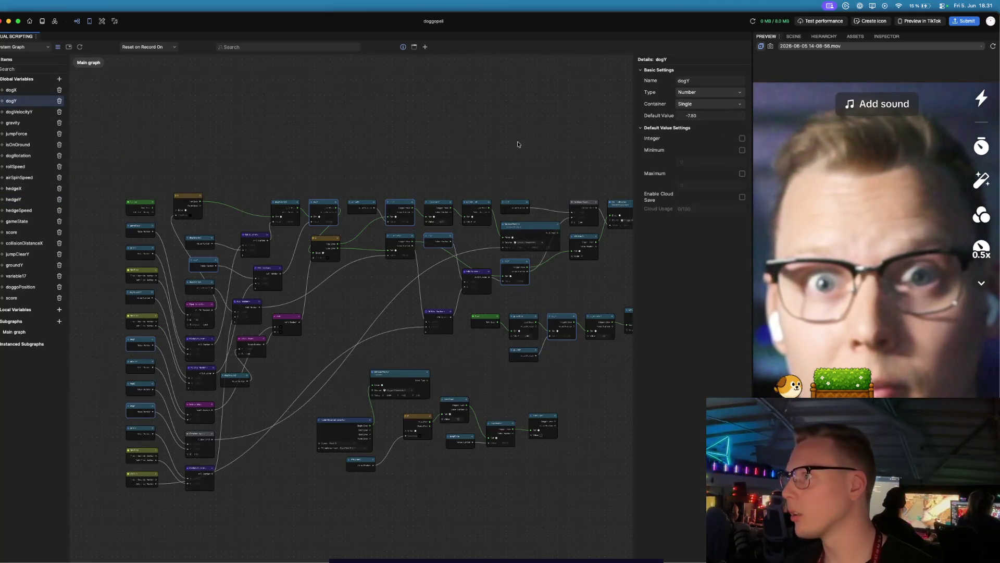
{"action": "left_click", "coordinate": [31, 201]}
{"action": "left_click", "coordinate": [696, 117]}
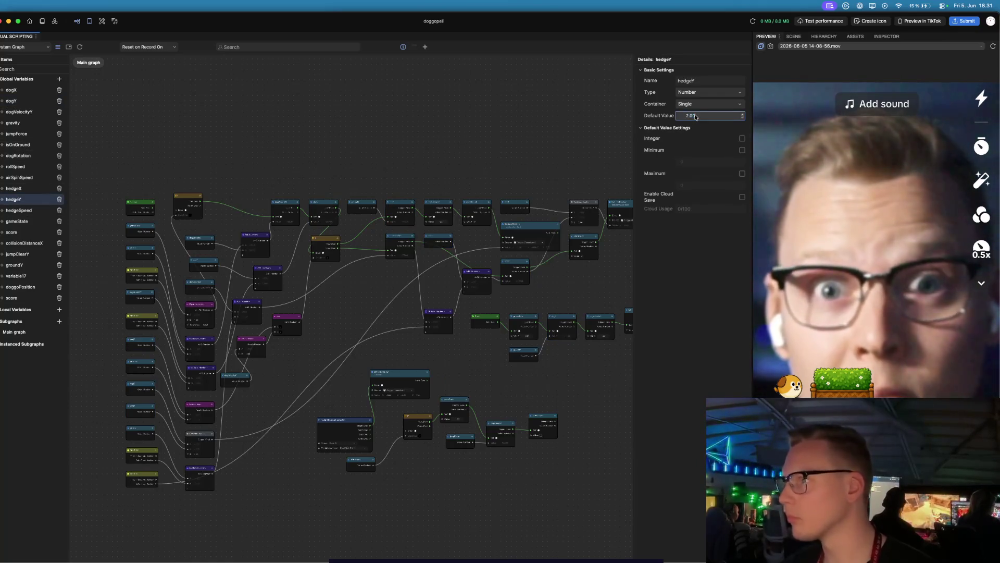
{"action": "type", "text": "78"}
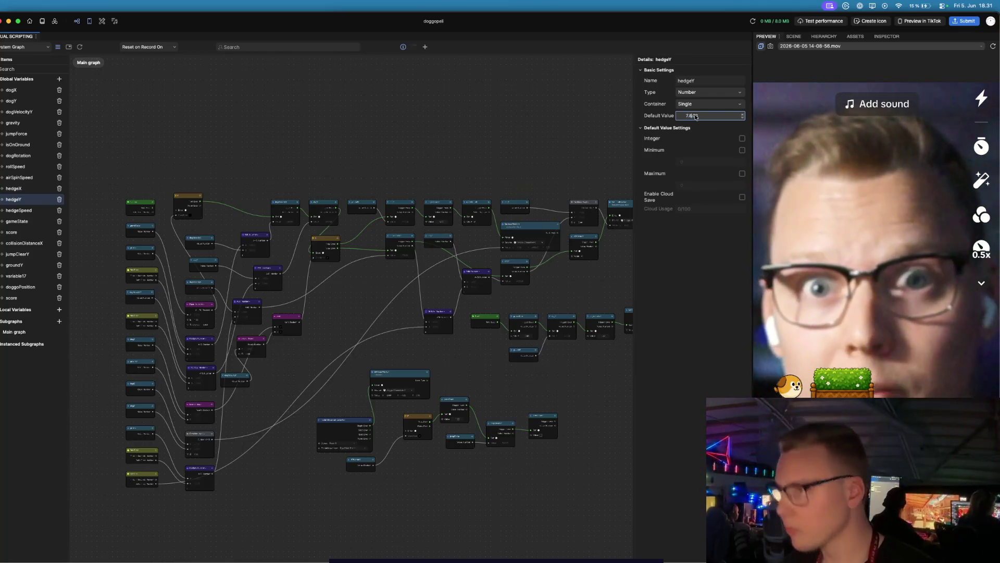
{"action": "key", "text": "Return"}
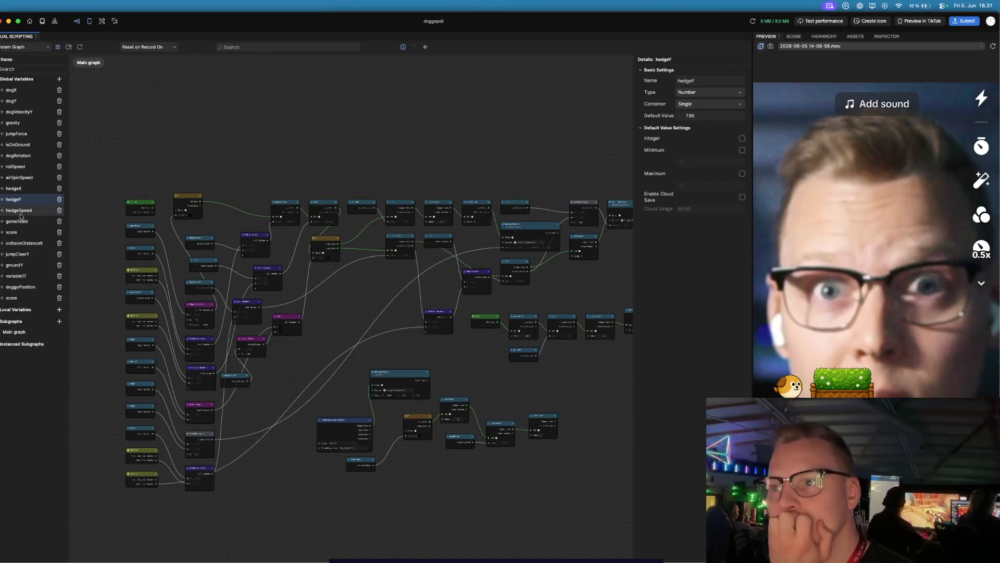
{"action": "left_click", "coordinate": [21, 254]}
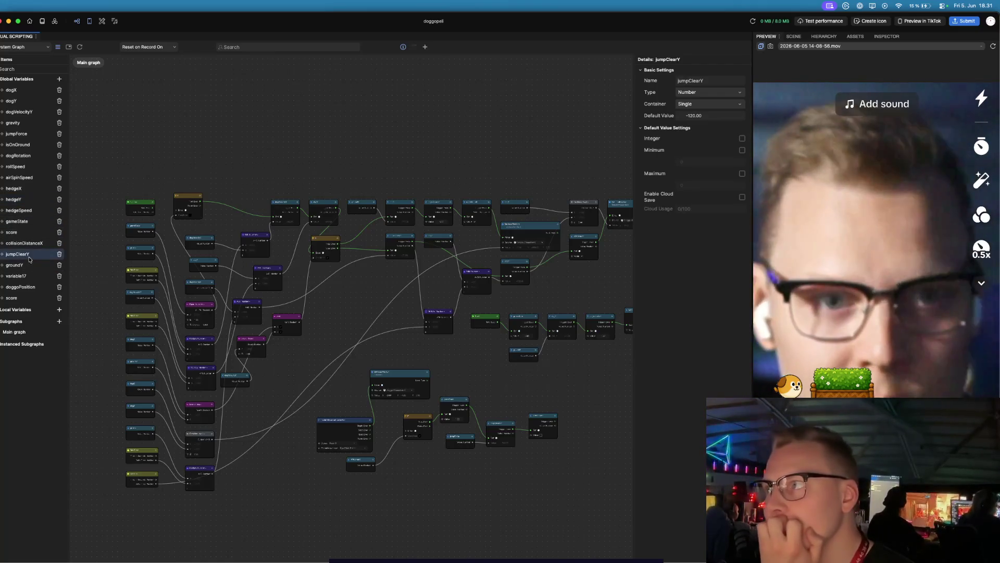
{"action": "left_click", "coordinate": [692, 115]}
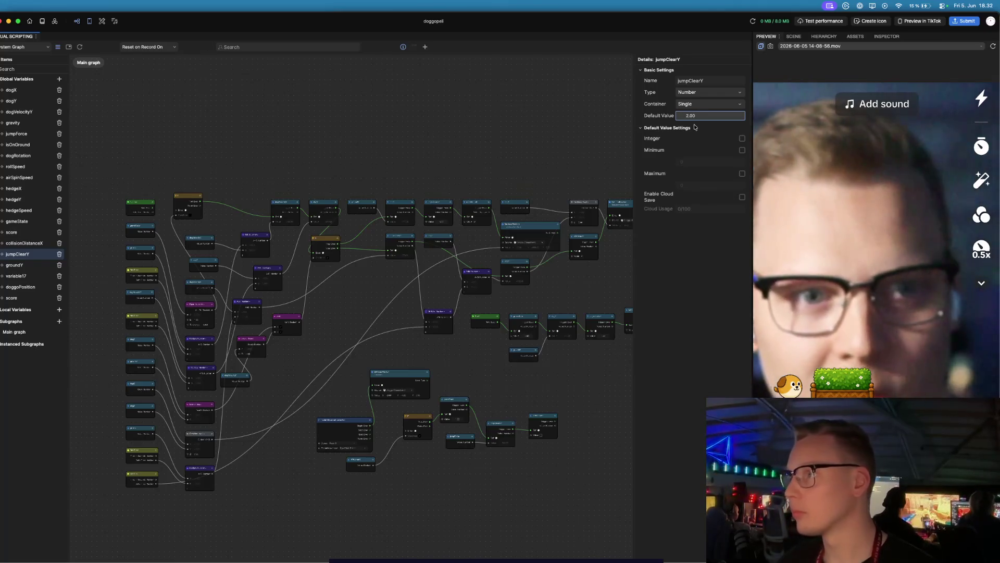
{"action": "key", "text": "Return"}
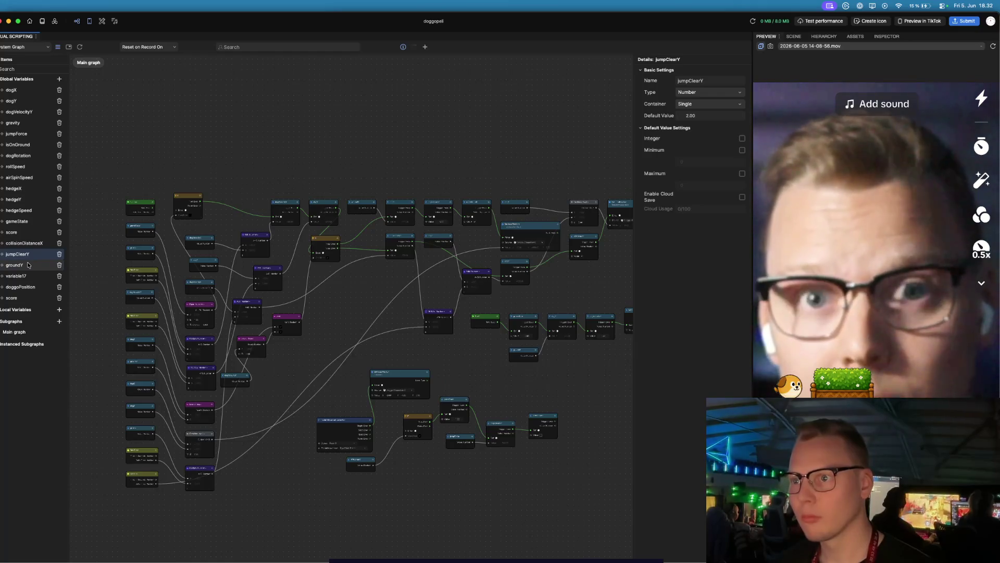
- Give groundY a default of -7.80, copied from dogY's default value
{"action": "left_click", "coordinate": [28, 266]}
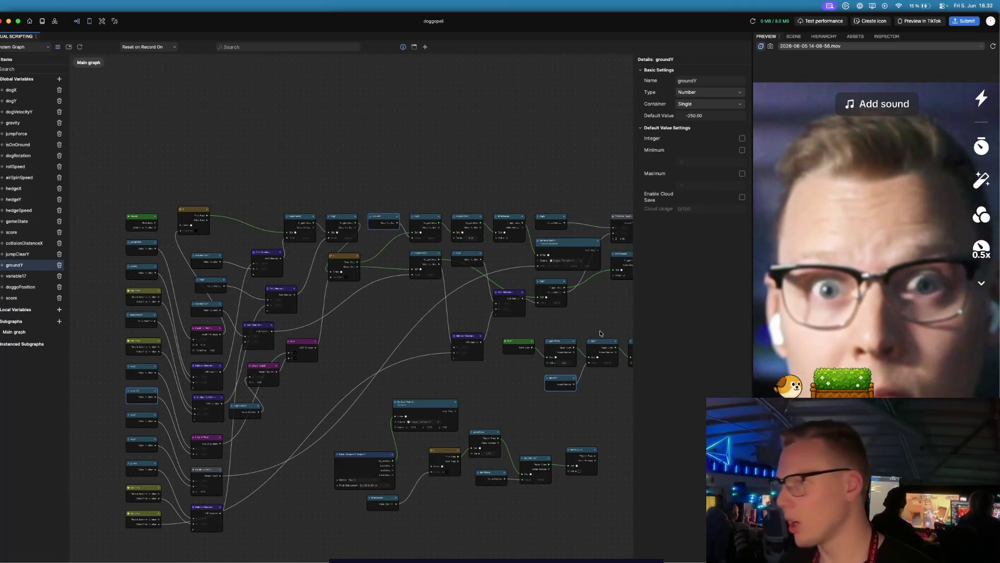
{"action": "left_click", "coordinate": [16, 101]}
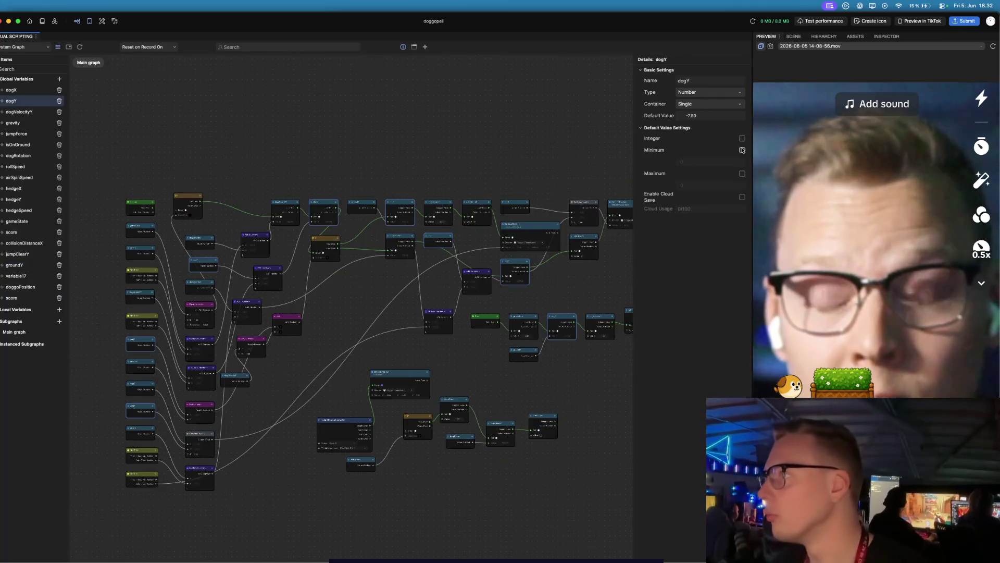
{"action": "left_click", "coordinate": [689, 115]}
{"action": "double_click", "coordinate": [685, 117]}
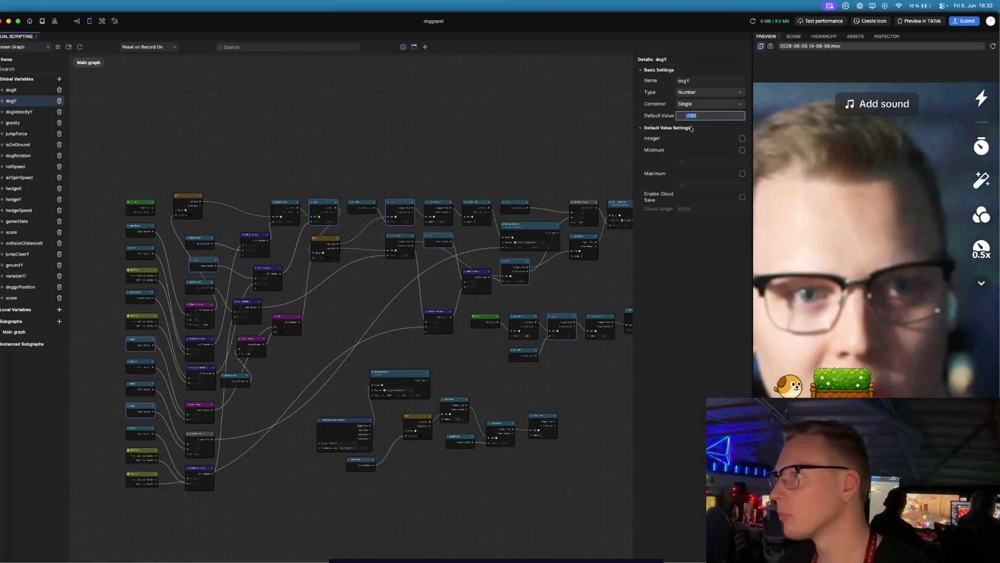
{"action": "left_click", "coordinate": [16, 265]}
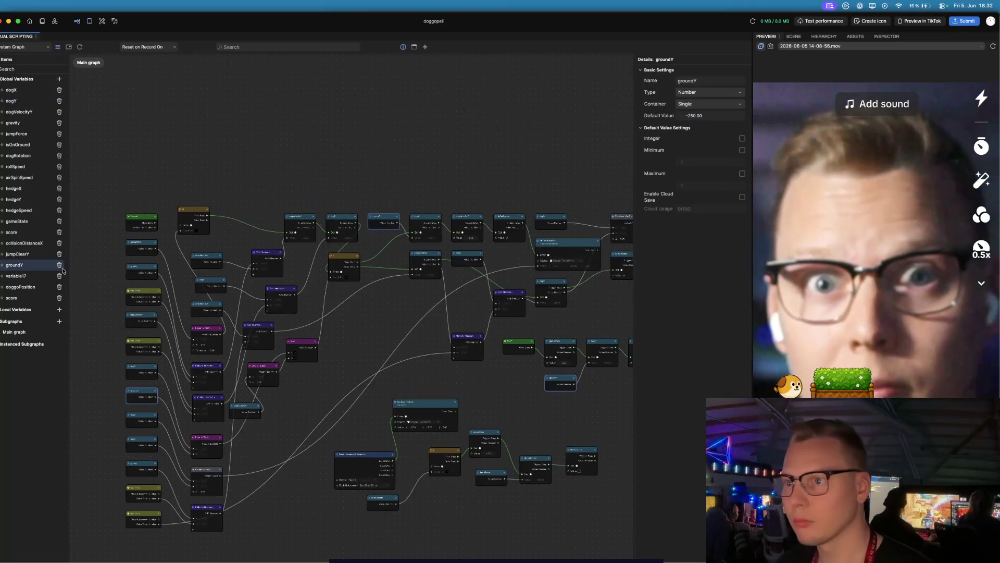
{"action": "left_click", "coordinate": [706, 116]}
{"action": "type", "text": "-750"}
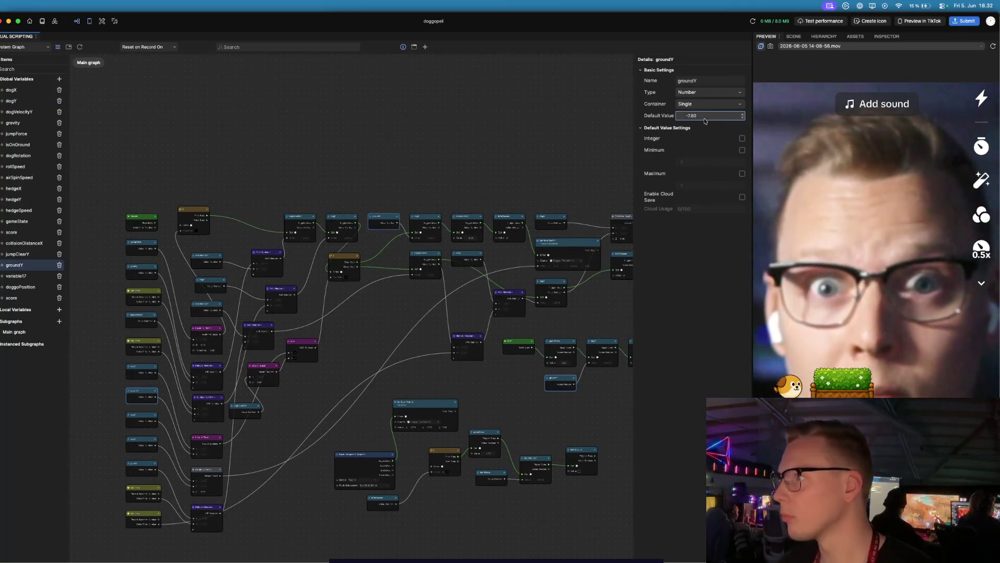
{"action": "left_click", "coordinate": [365, 232]}
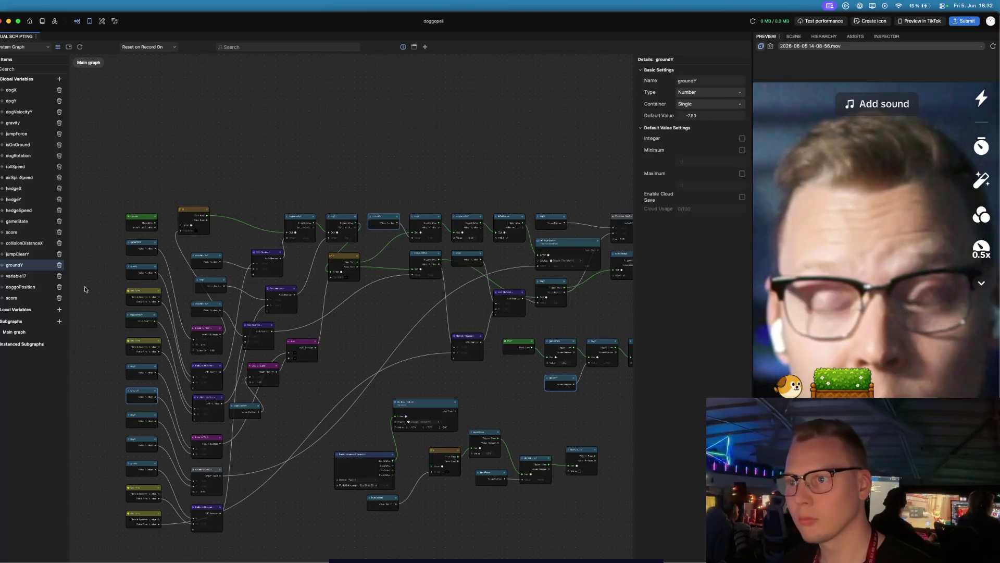
- Delete the variable17 and doggoPosition global variables
{"action": "left_click", "coordinate": [26, 292]}
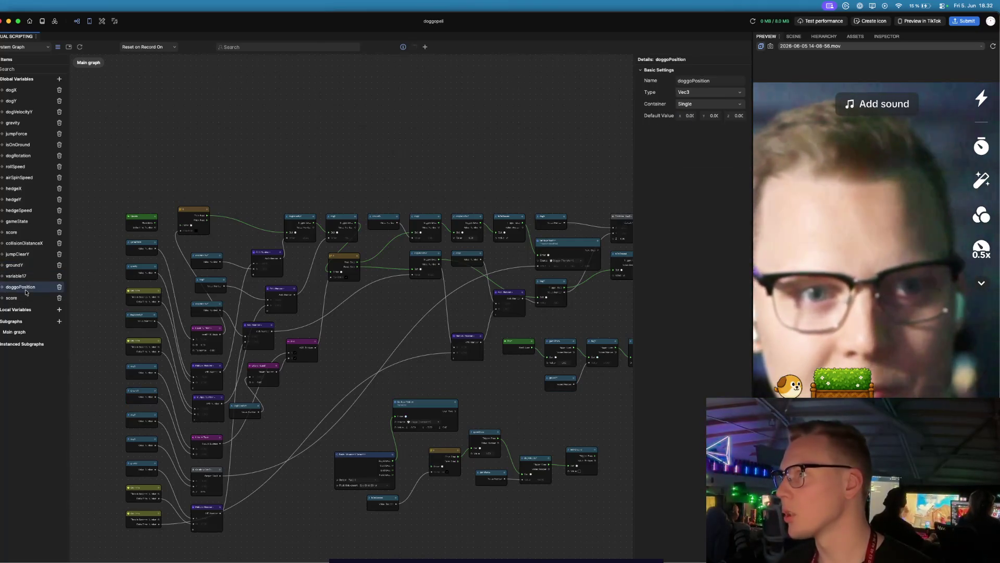
{"action": "left_click", "coordinate": [59, 276]}
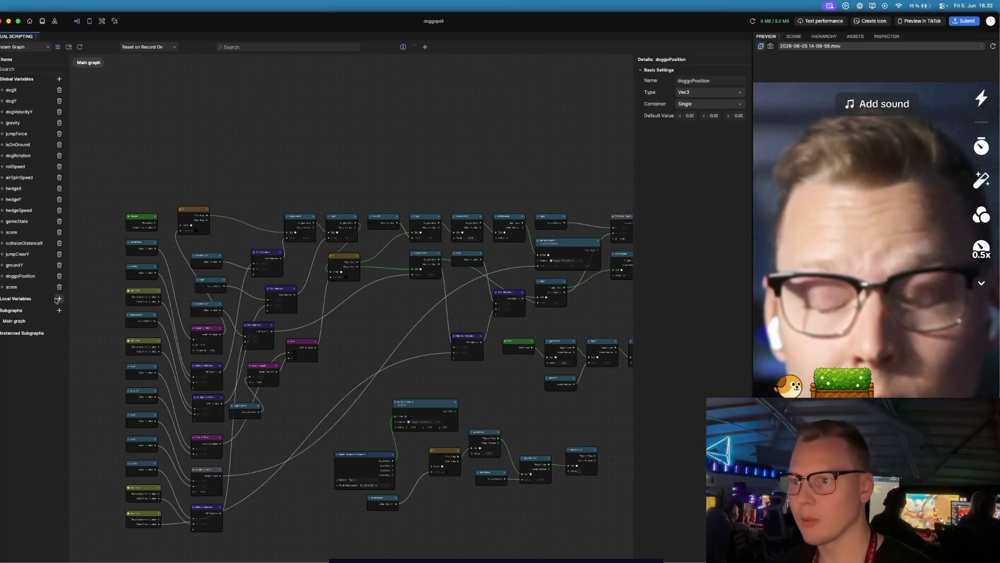
{"action": "left_click", "coordinate": [59, 276]}
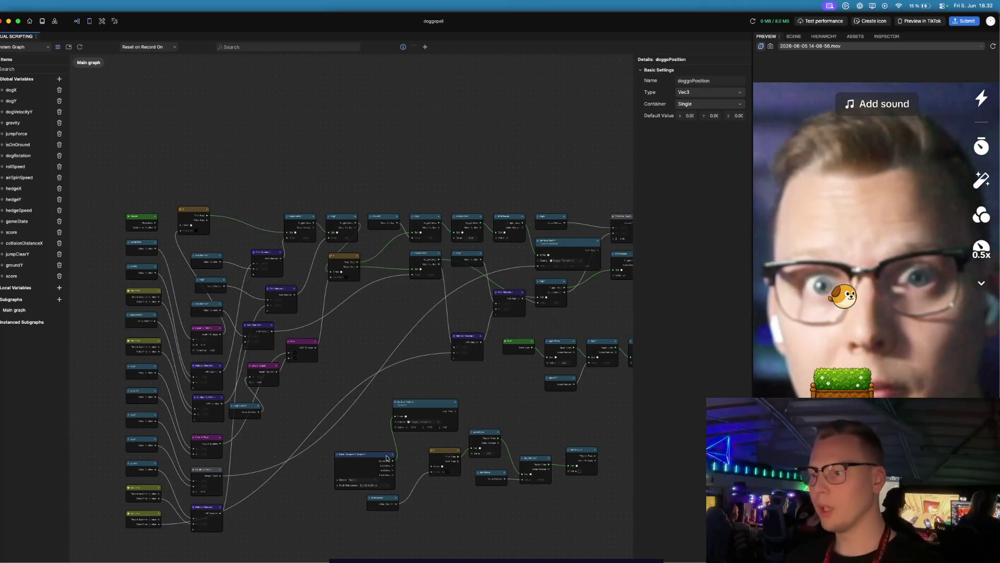
- Delete the Set localPosition node from the graph
{"action": "scroll", "coordinate": [402, 488], "scroll_direction": "up", "scroll_amount": 5}
{"action": "left_click", "coordinate": [486, 262]}
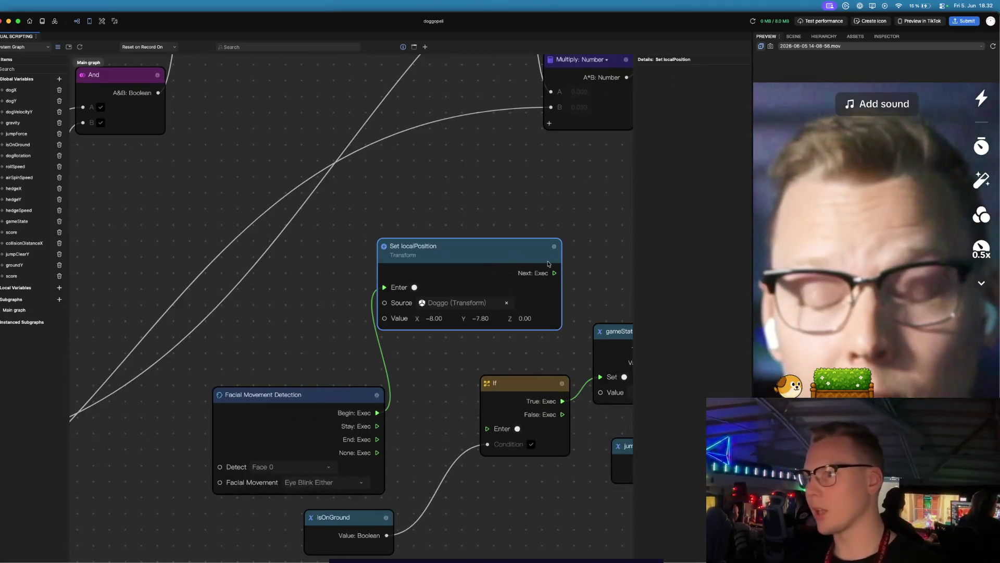
{"action": "key", "text": "Delete"}
- Wire blink Begin to the jump If's Enter and Update Next to the gravity If's Enter
{"action": "mouse_move", "coordinate": [378, 413]}
{"action": "left_mouse_down"}
{"action": "mouse_move", "coordinate": [431, 409]}
{"action": "mouse_move", "coordinate": [487, 428]}
{"action": "left_mouse_up"}
{"action": "scroll", "coordinate": [390, 339], "scroll_direction": "down", "scroll_amount": 3}
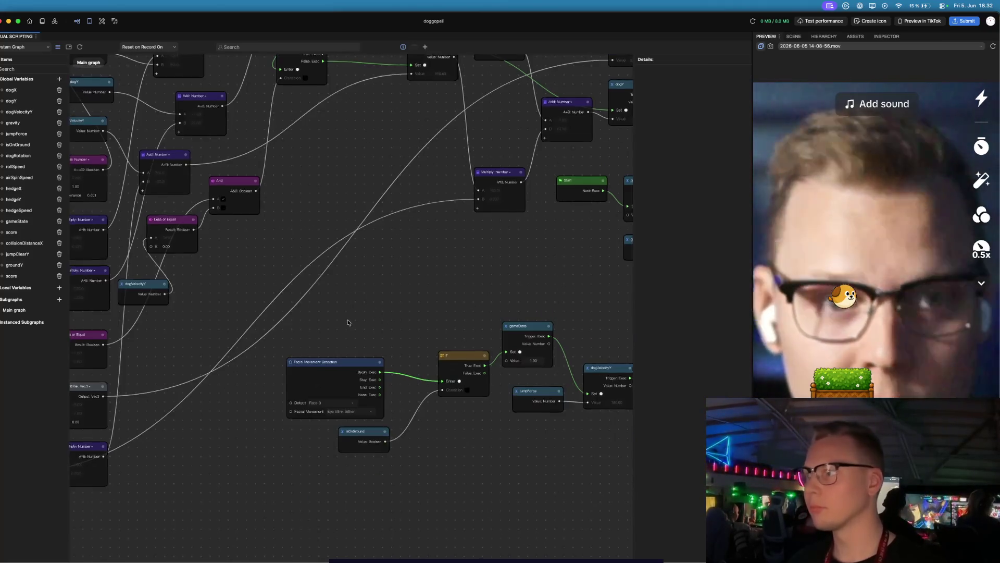
{"action": "scroll", "coordinate": [348, 322], "scroll_direction": "down", "scroll_amount": 3}
{"action": "scroll", "coordinate": [188, 161], "scroll_direction": "up", "scroll_amount": 6}
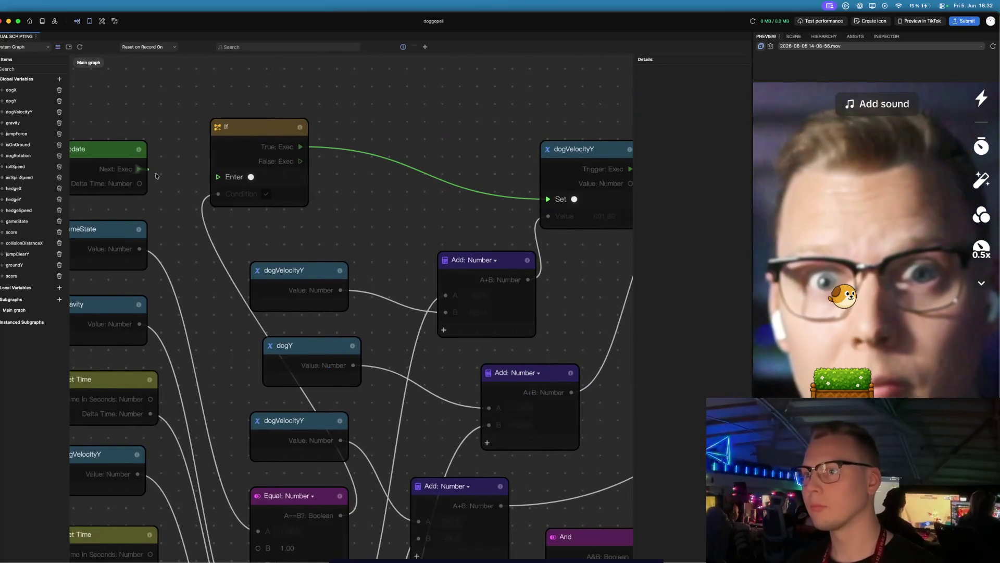
{"action": "left_click_drag", "start_coordinate": [156, 176], "coordinate": [217, 176]}
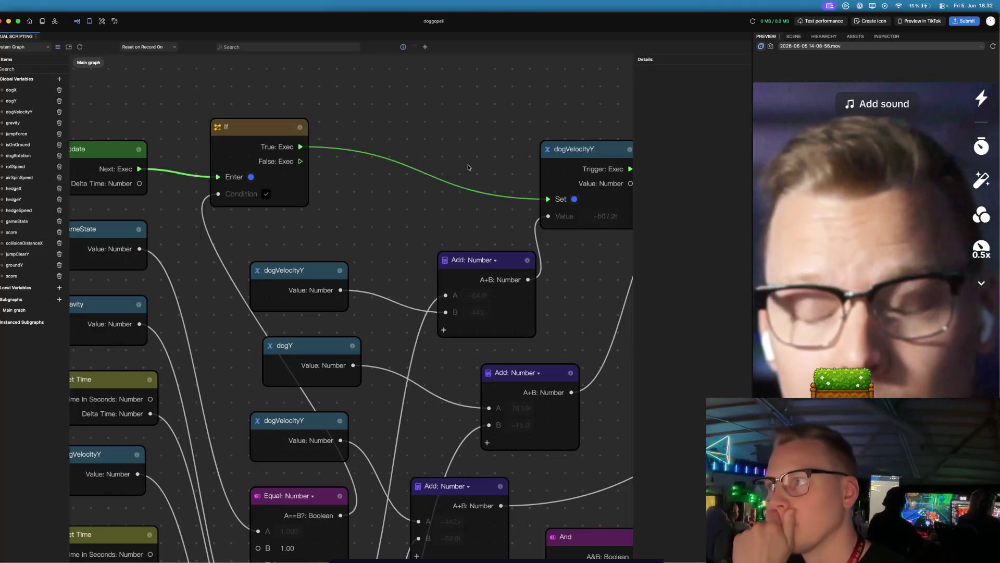
{"action": "scroll", "coordinate": [469, 171], "scroll_direction": "right", "scroll_amount": 5}
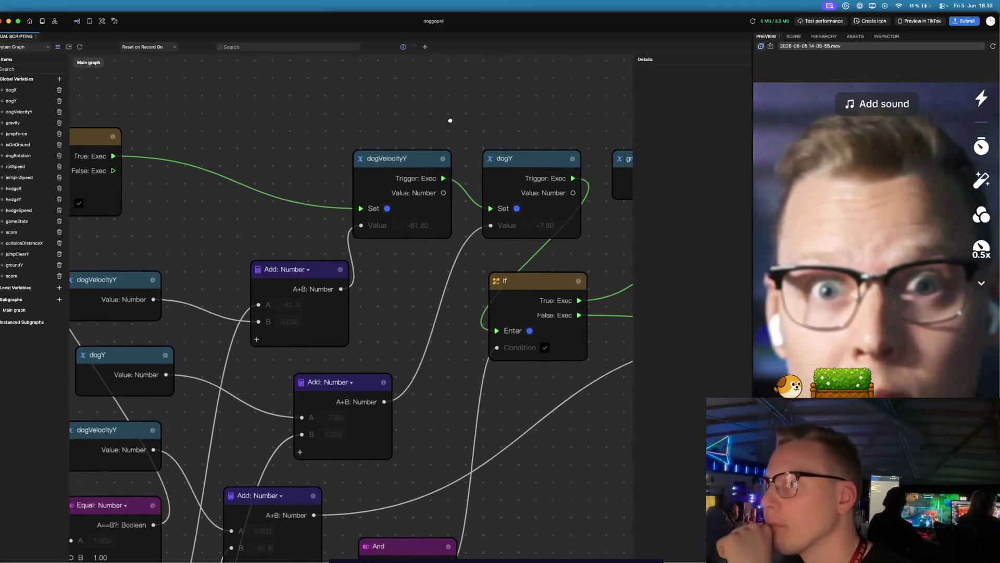
{"action": "left_click_drag", "start_coordinate": [253, 184], "coordinate": [350, 134]}
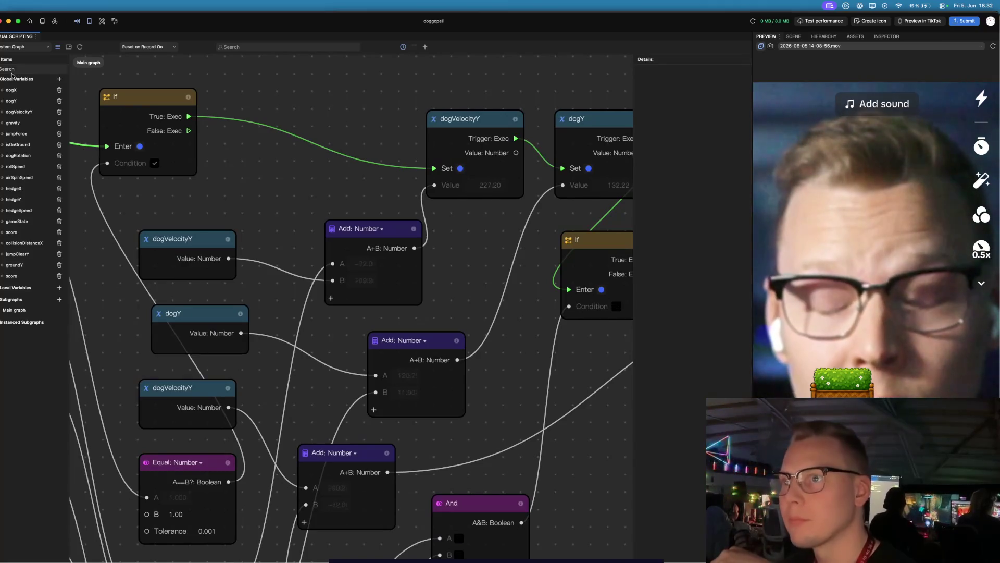
{"action": "left_click", "coordinate": [11, 100]}
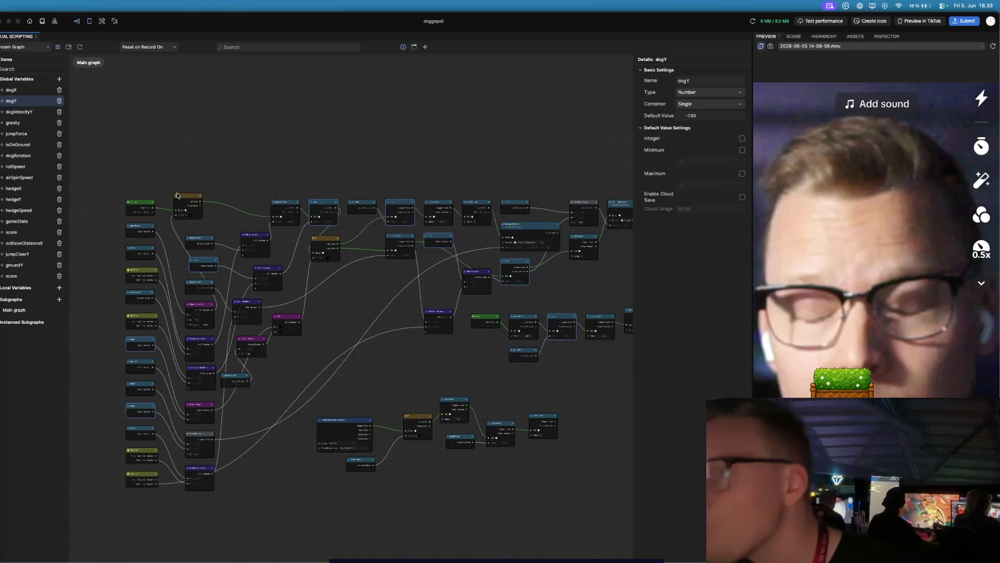
- Change the gravity variable's default value from -1800 to -35.00
{"action": "left_click", "coordinate": [140, 227]}
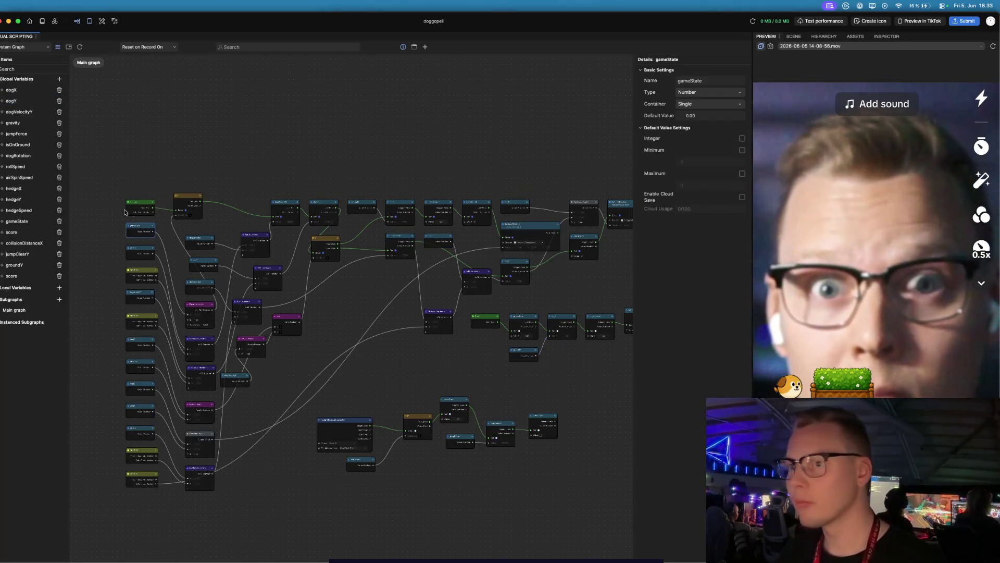
{"action": "left_click", "coordinate": [12, 90]}
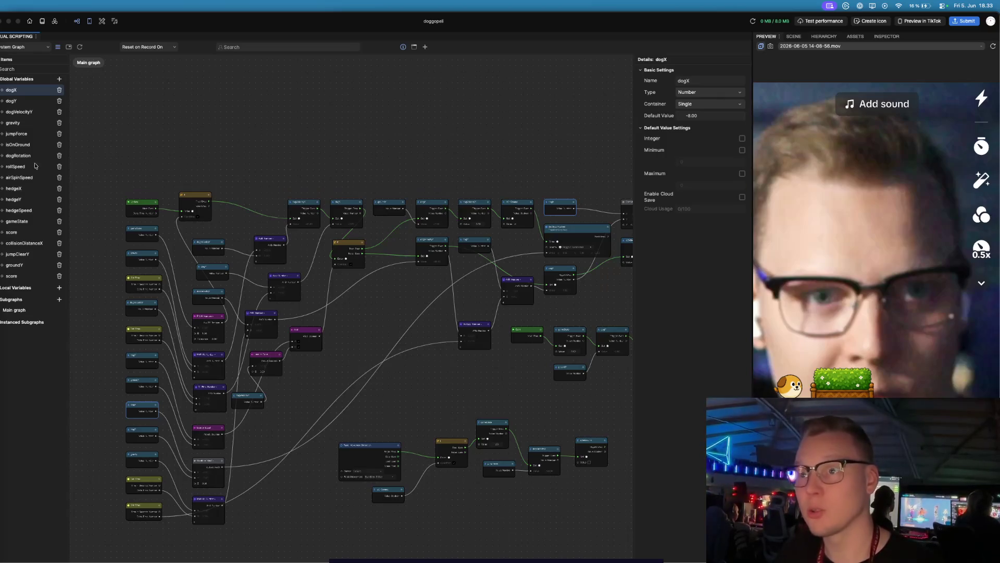
{"action": "left_click", "coordinate": [30, 125]}
{"action": "left_click", "coordinate": [30, 125]}
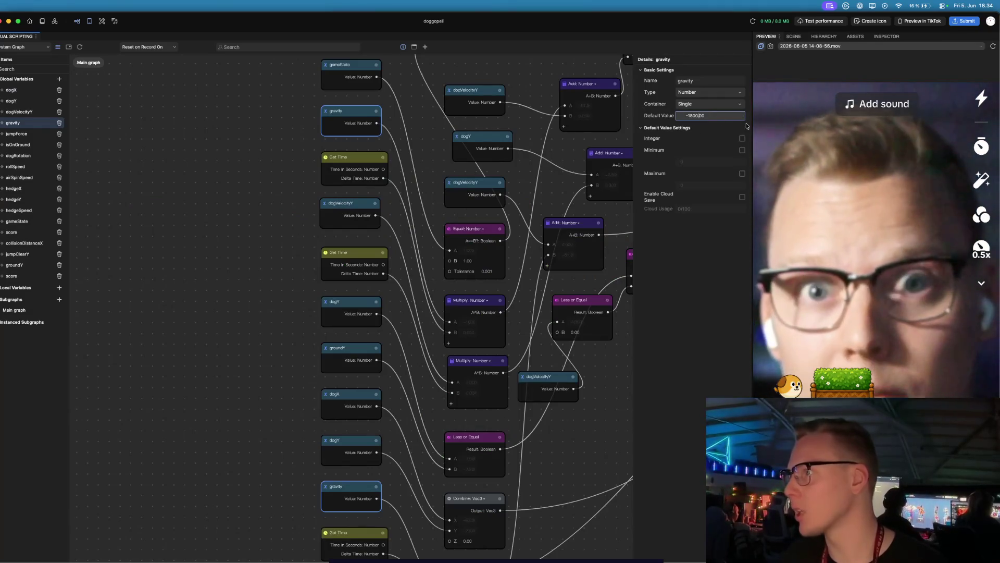
{"action": "type", "text": "-100."}
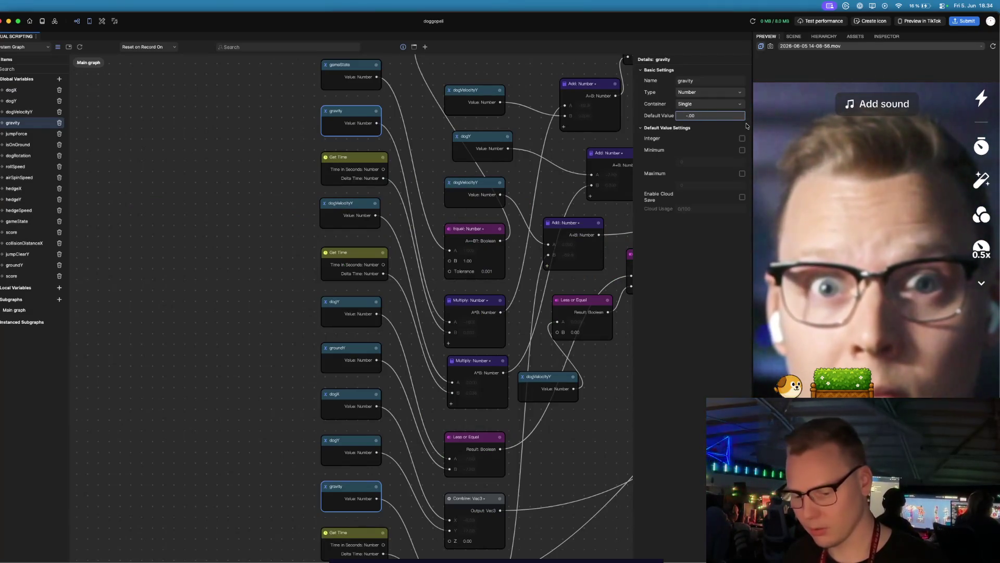
{"action": "type", "text": "35"}
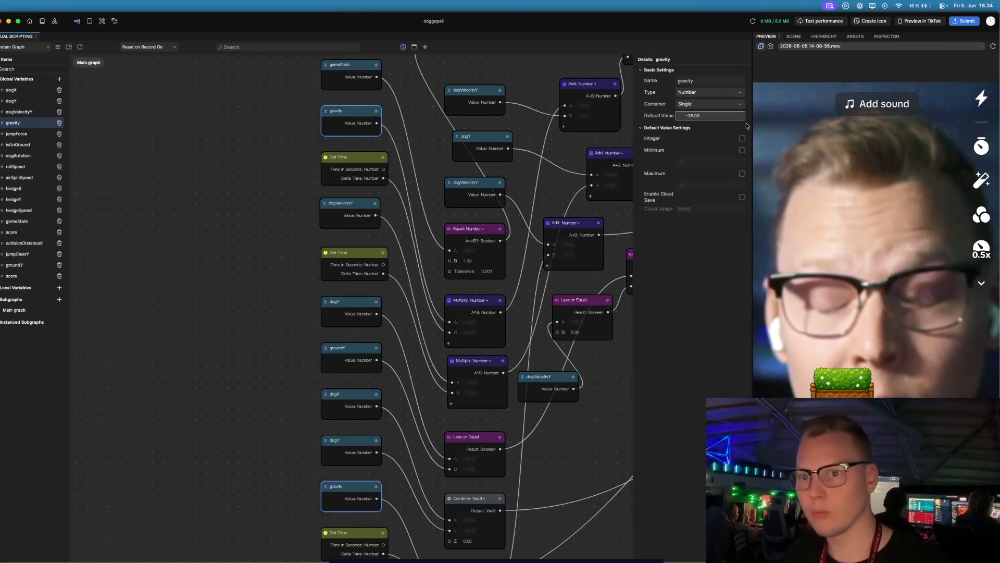
{"action": "key", "text": "Return"}
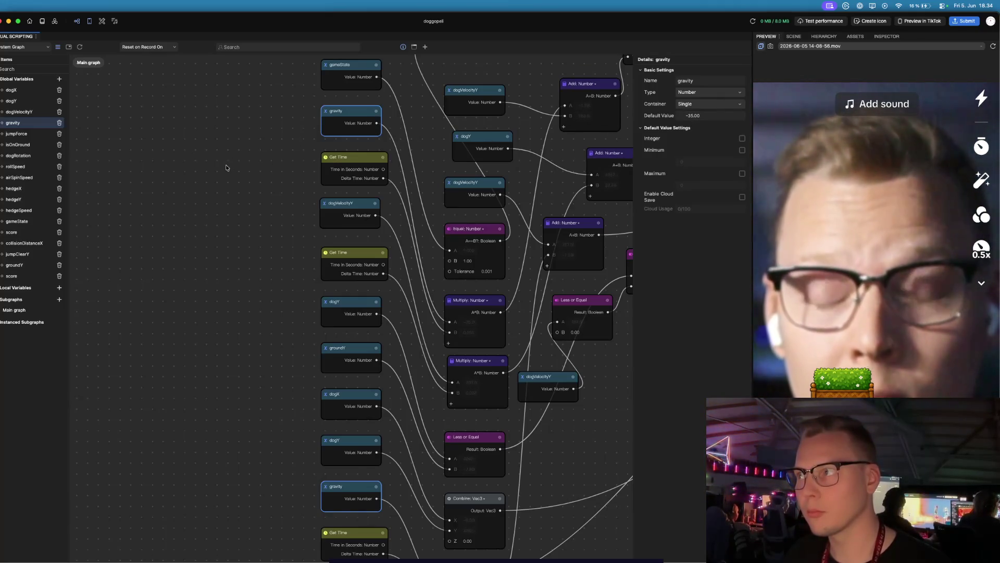
{"action": "left_click", "coordinate": [16, 138]}
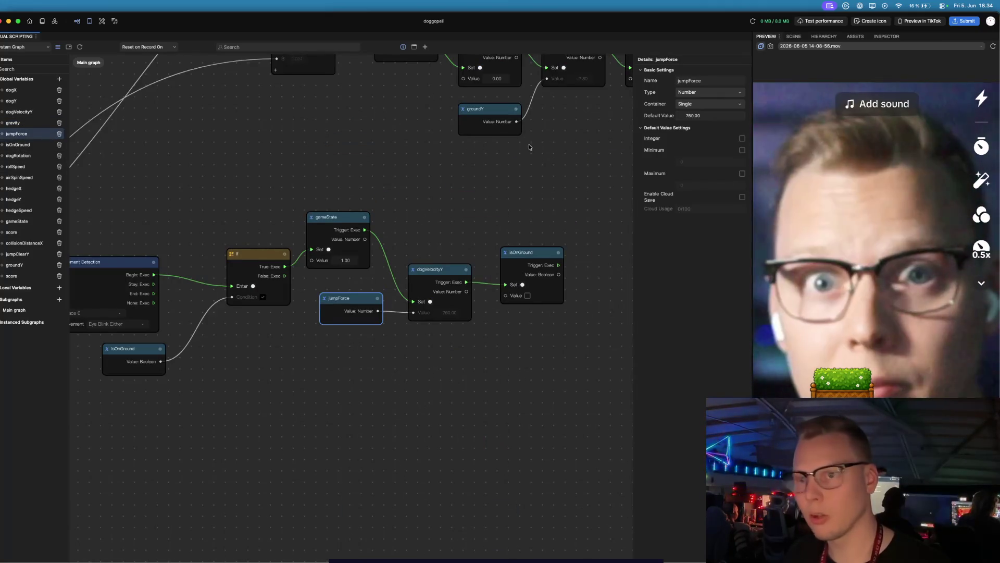
- Try jumpForce default values of 13, then 20
{"action": "left_click", "coordinate": [690, 116]}
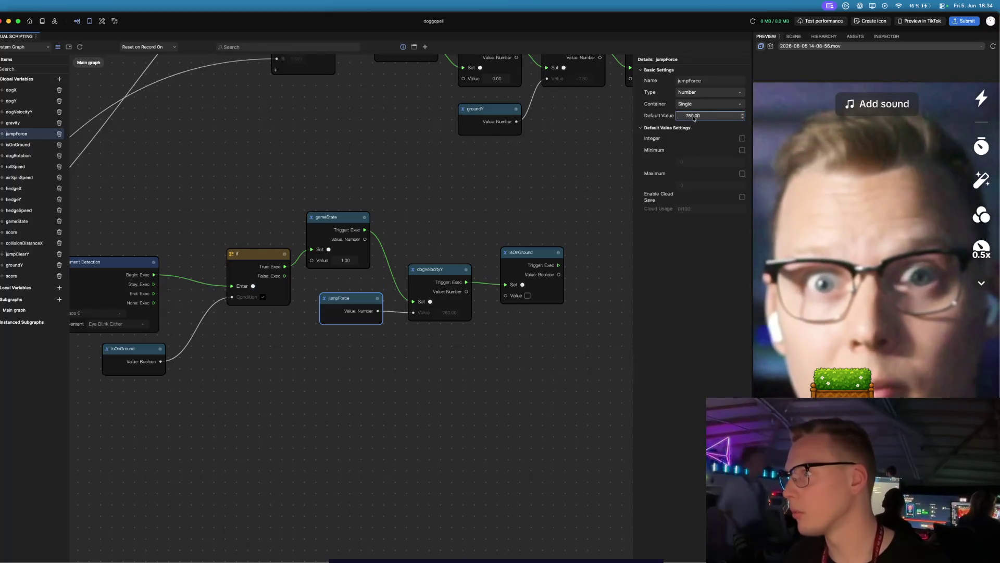
{"action": "type", "text": "13"}
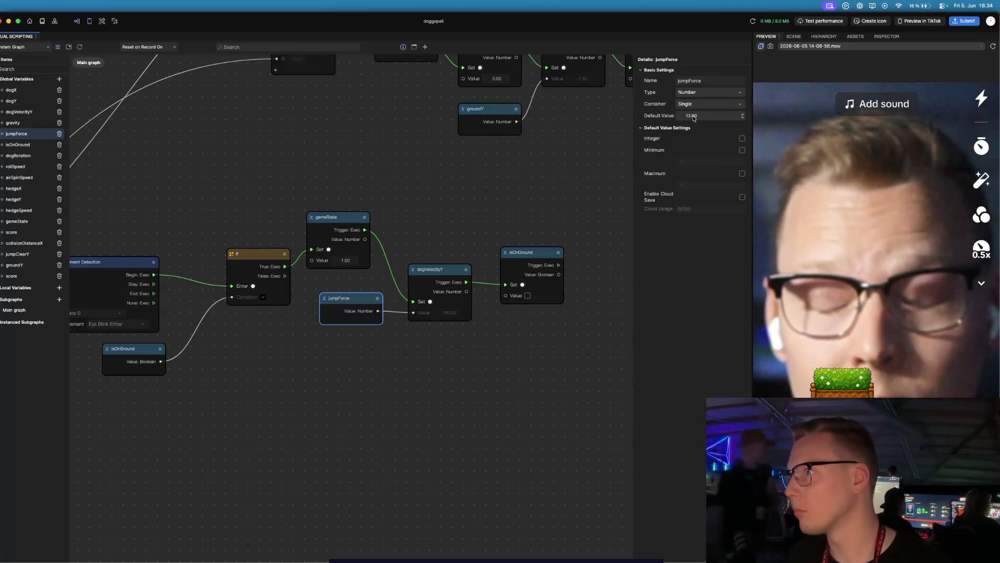
{"action": "key", "text": "Return"}
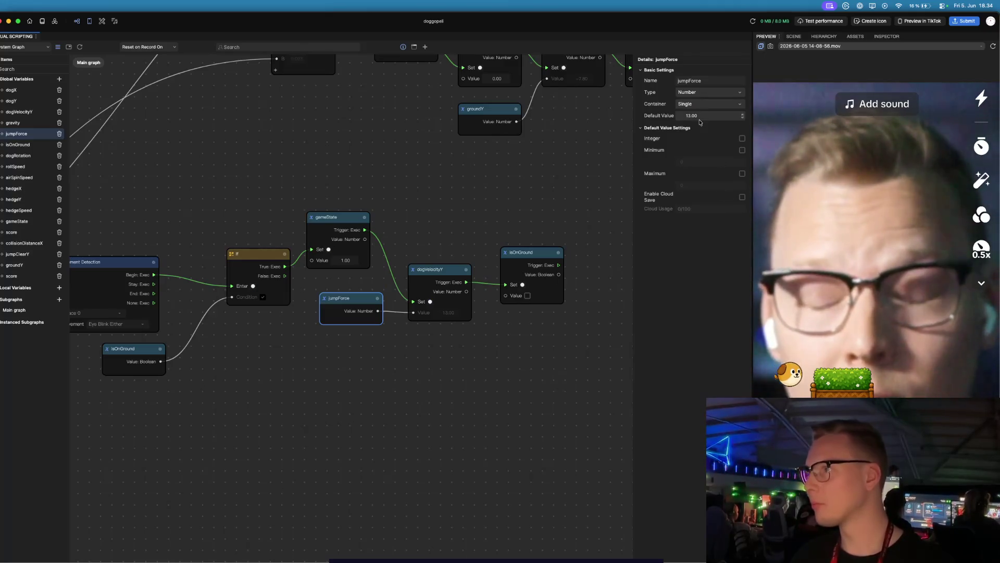
{"action": "left_click", "coordinate": [743, 114]}
{"action": "left_click", "coordinate": [743, 114]}
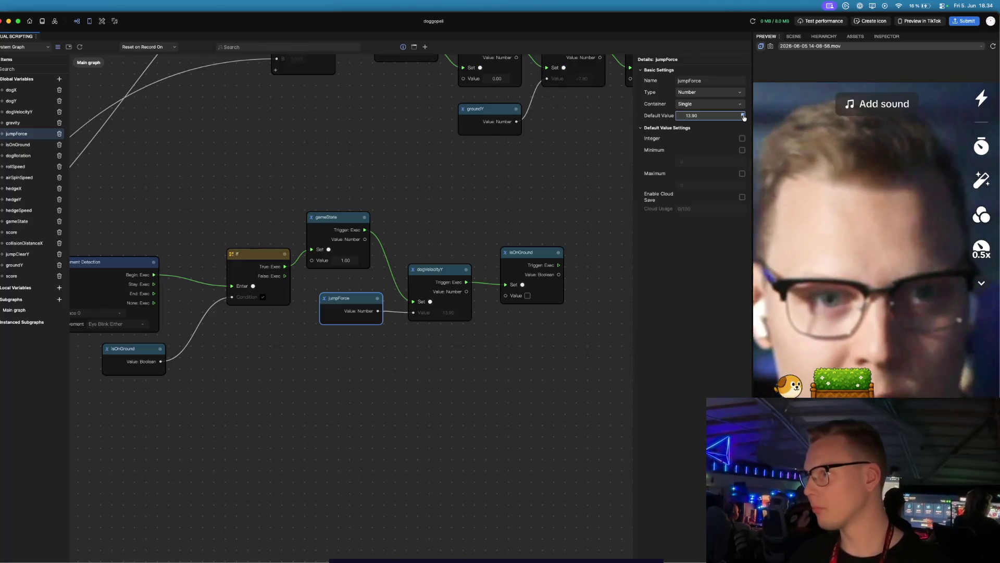
{"action": "left_click", "coordinate": [743, 115]}
{"action": "left_click", "coordinate": [743, 114]}
{"action": "left_click", "coordinate": [744, 114]}
{"action": "left_click", "coordinate": [743, 114]}
{"action": "left_click", "coordinate": [743, 114]}
{"action": "left_click", "coordinate": [743, 114]}
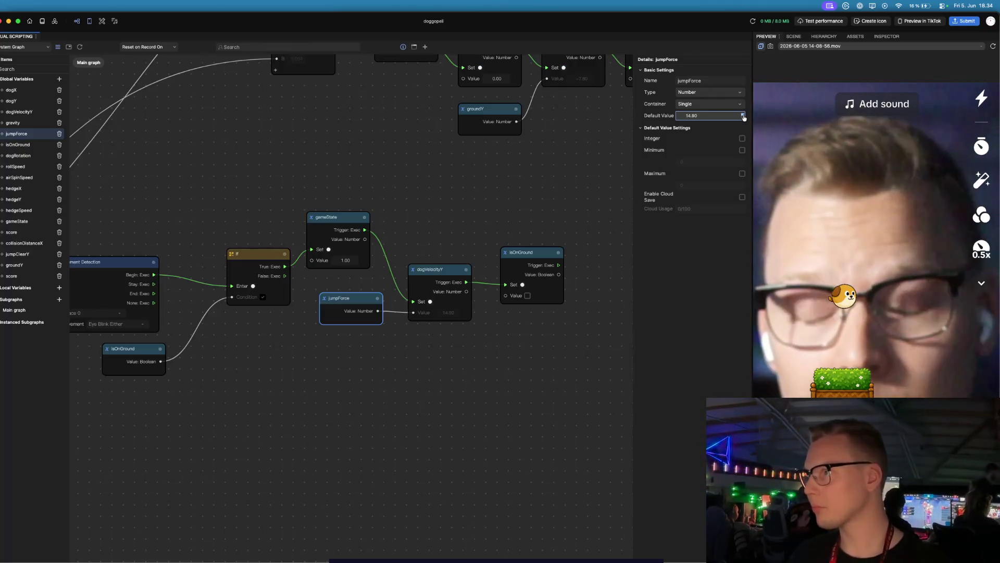
{"action": "left_click", "coordinate": [743, 114]}
{"action": "left_click", "coordinate": [744, 114]}
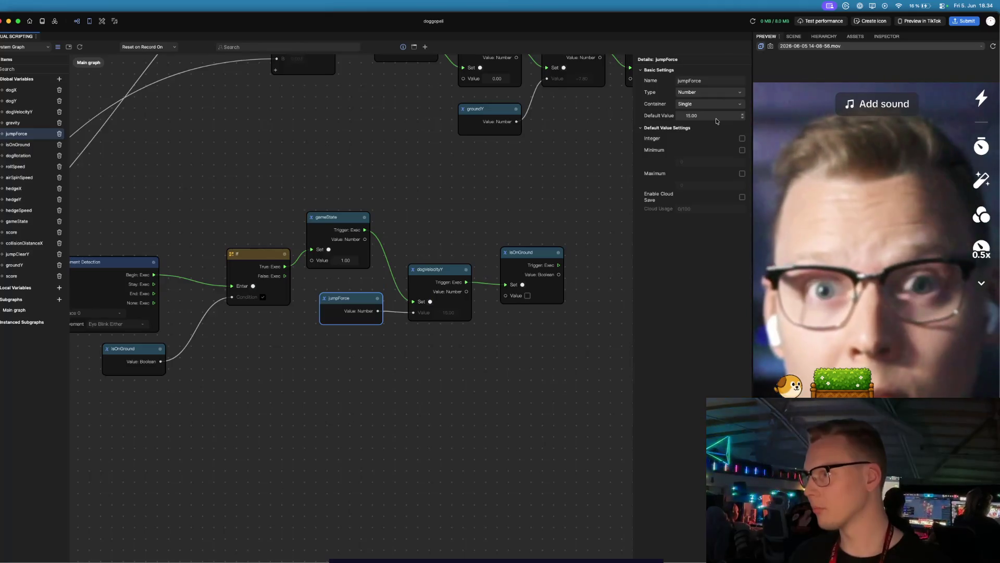
{"action": "left_click", "coordinate": [693, 116]}
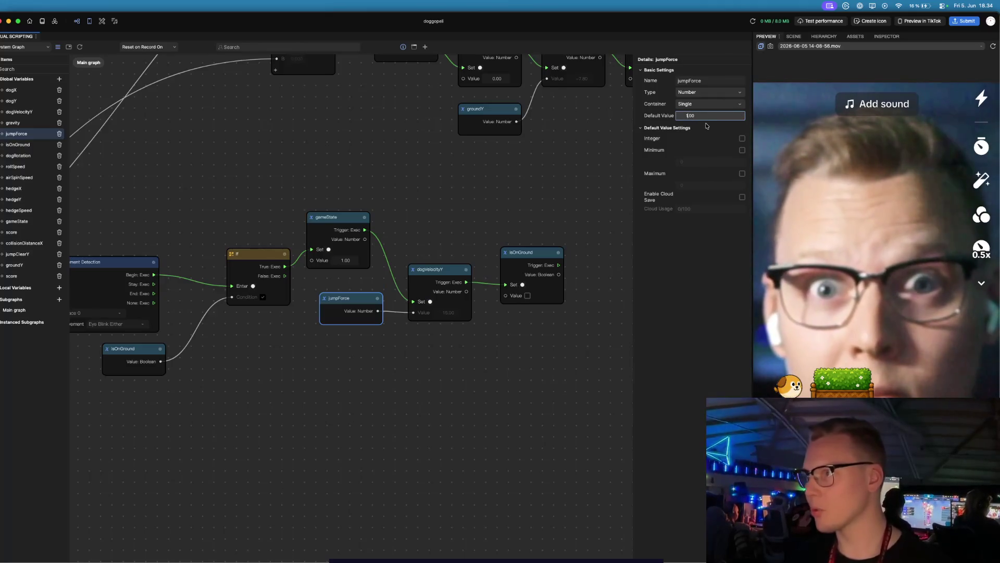
{"action": "type", "text": "0"}
{"action": "key", "text": "Return"}
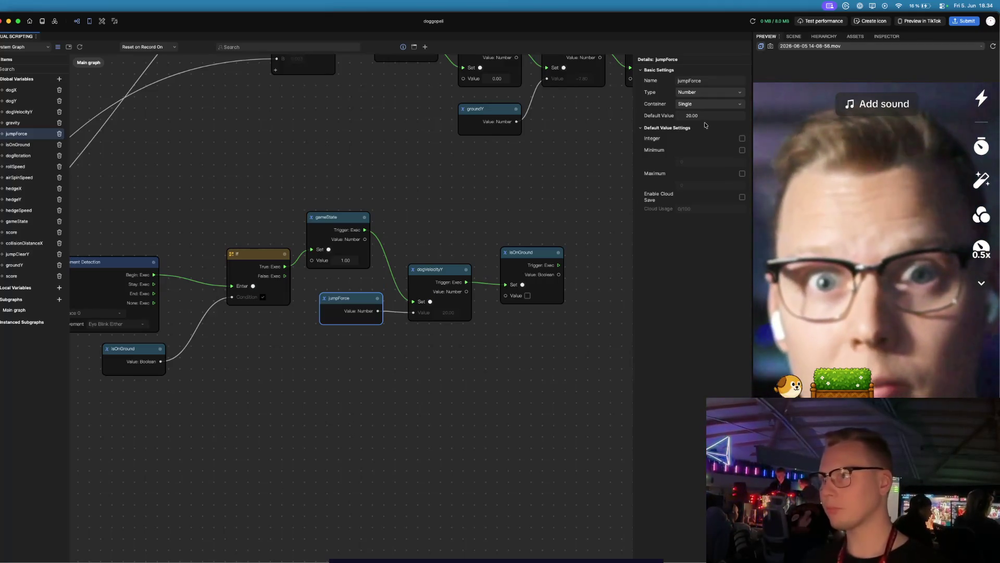
- Set the gravity variable's default value to -45
{"action": "left_click", "coordinate": [40, 124]}
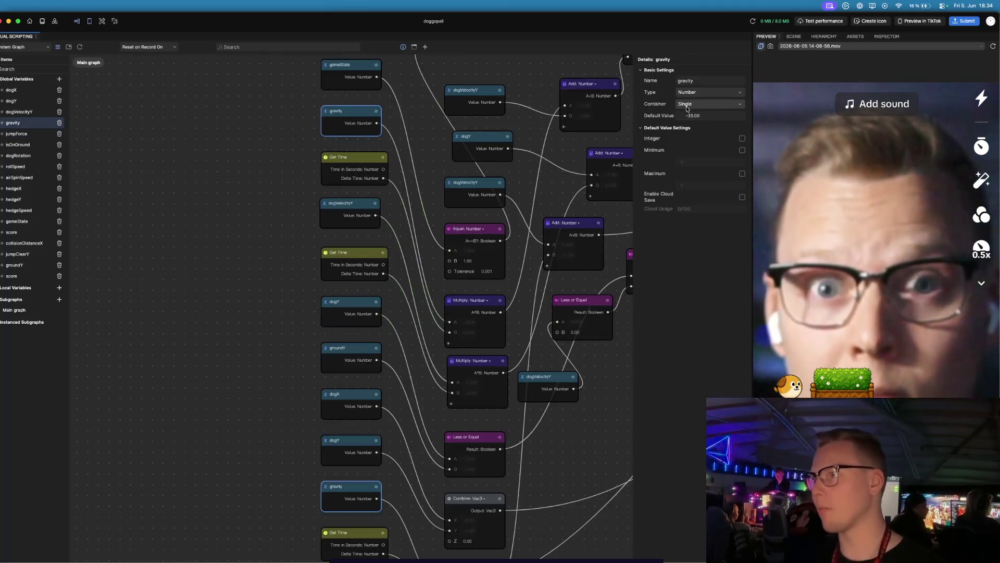
{"action": "left_click", "coordinate": [693, 116]}
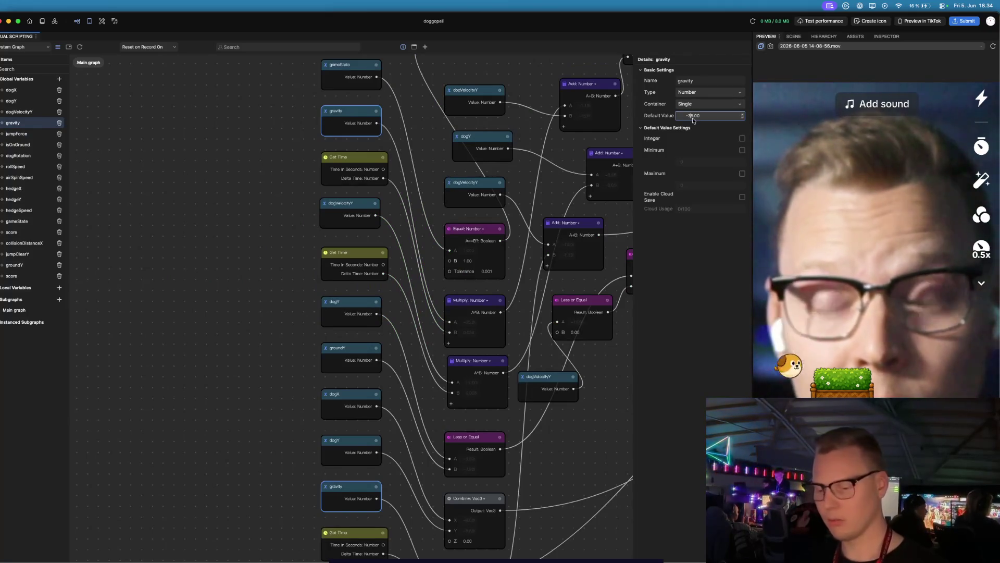
{"action": "type", "text": "-45"}
{"action": "key", "text": "Return"}
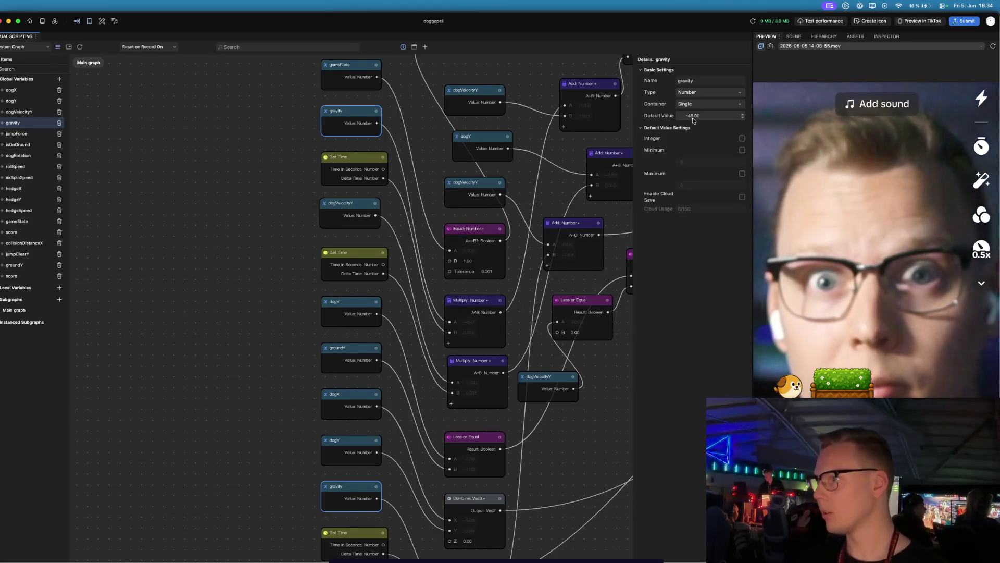
- Try a jumpForce default of 40, then settle on 30
{"action": "double_click", "coordinate": [16, 133]}
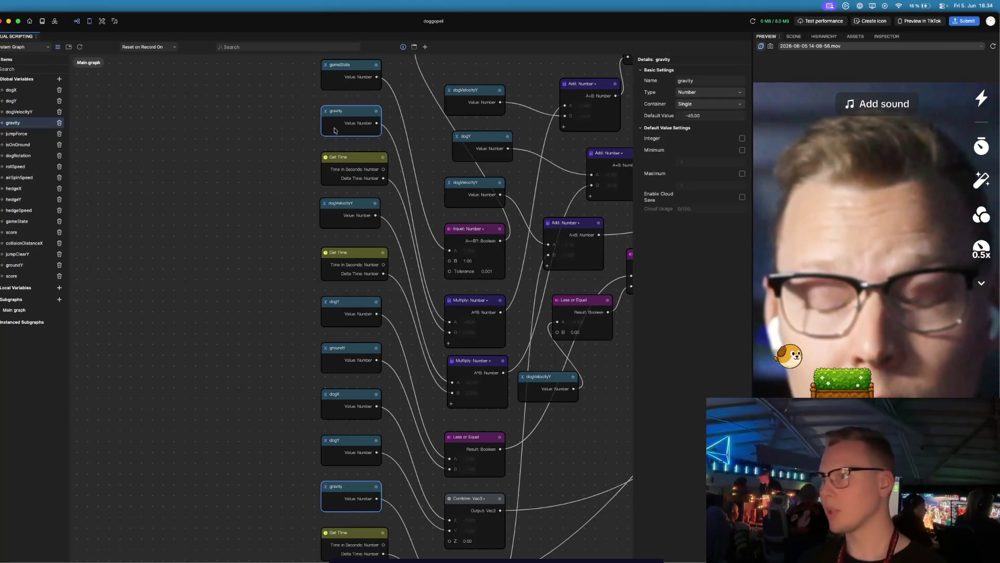
{"action": "left_click", "coordinate": [688, 115]}
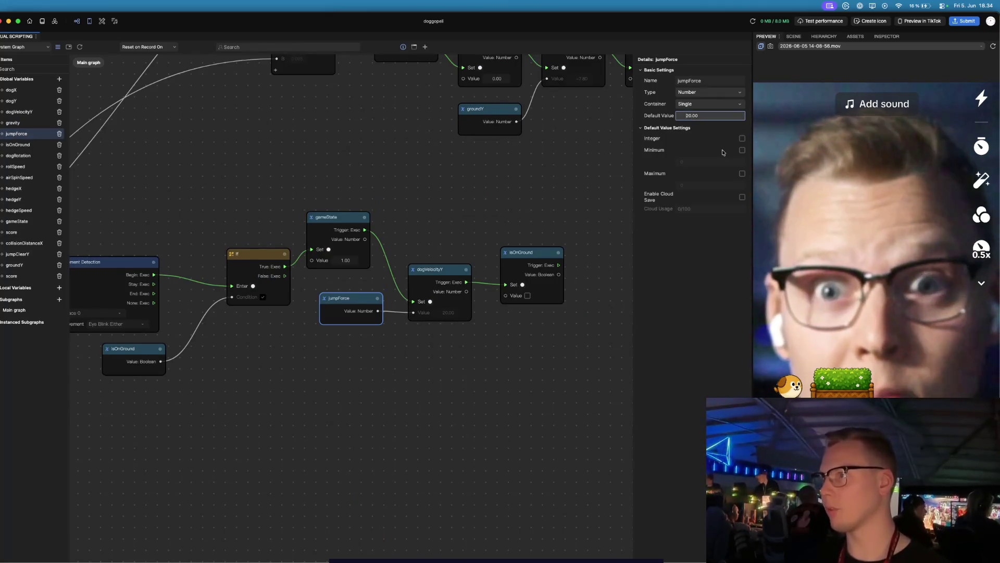
{"action": "type", "text": "40"}
{"action": "key", "text": "Return"}
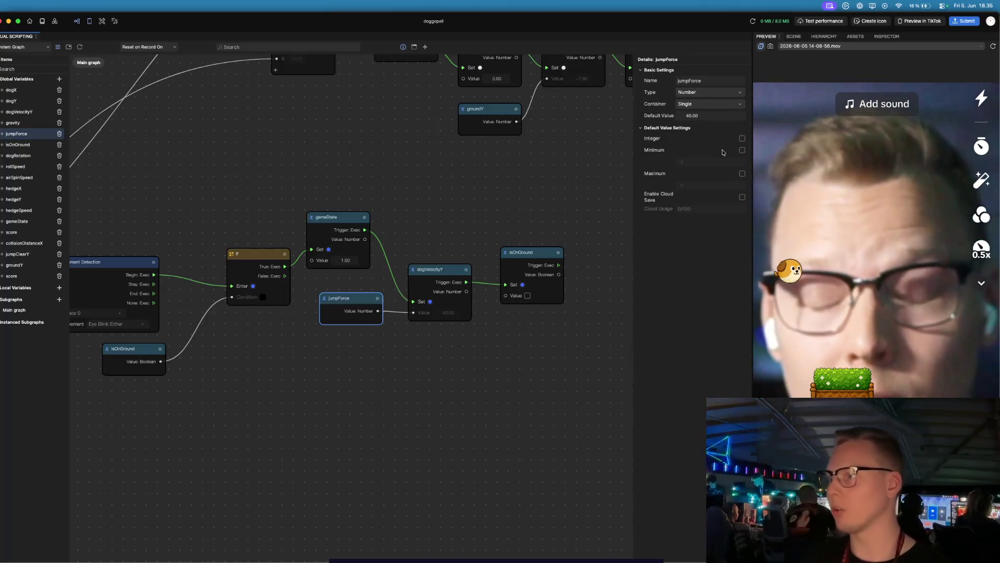
{"action": "left_click", "coordinate": [685, 115]}
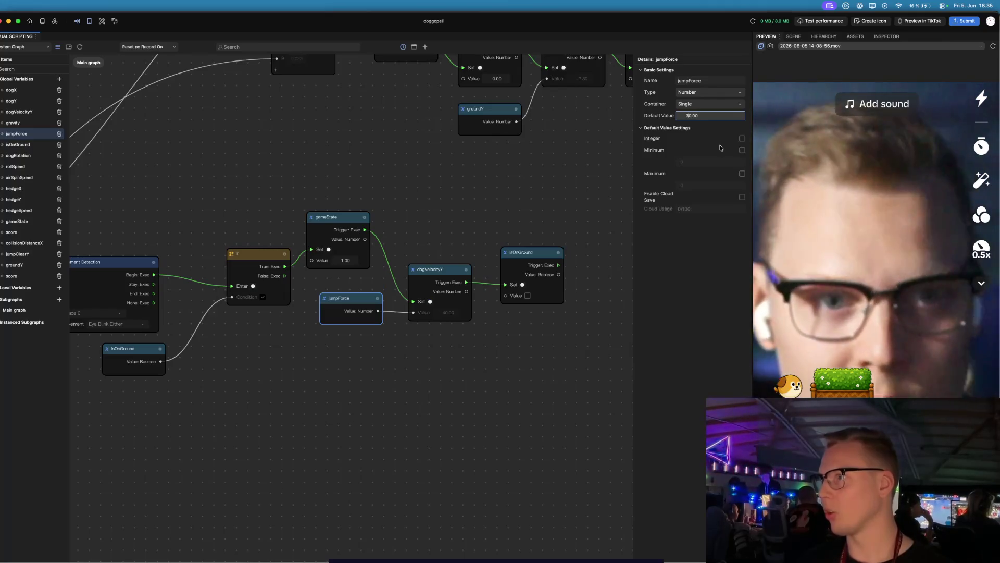
{"action": "key", "text": "Return"}
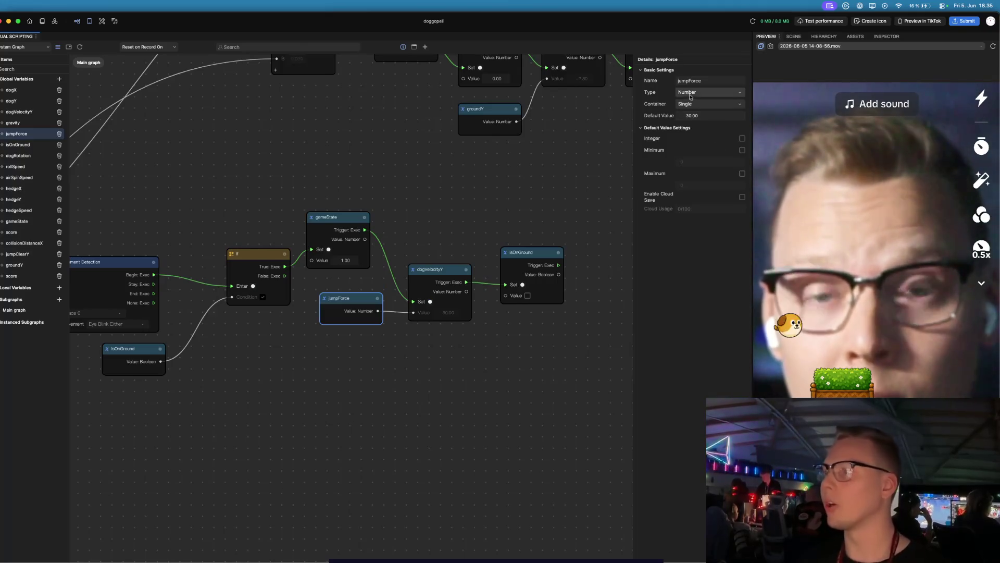
{"action": "left_click", "coordinate": [798, 36]}
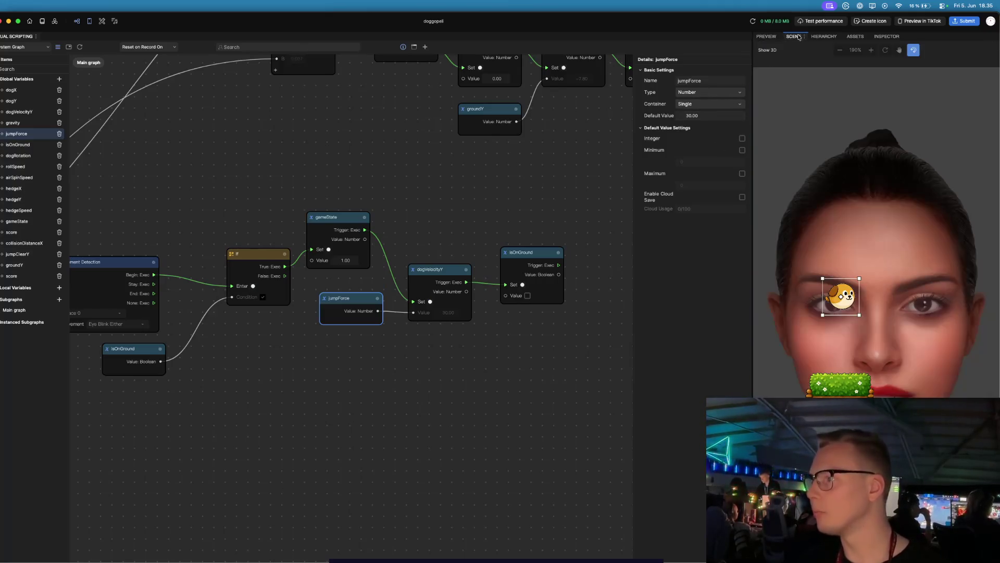
- Drag the dog sprite just left of the hedge in the scene, then return to the preview
{"action": "left_click_drag", "start_coordinate": [849, 296], "coordinate": [810, 373]}
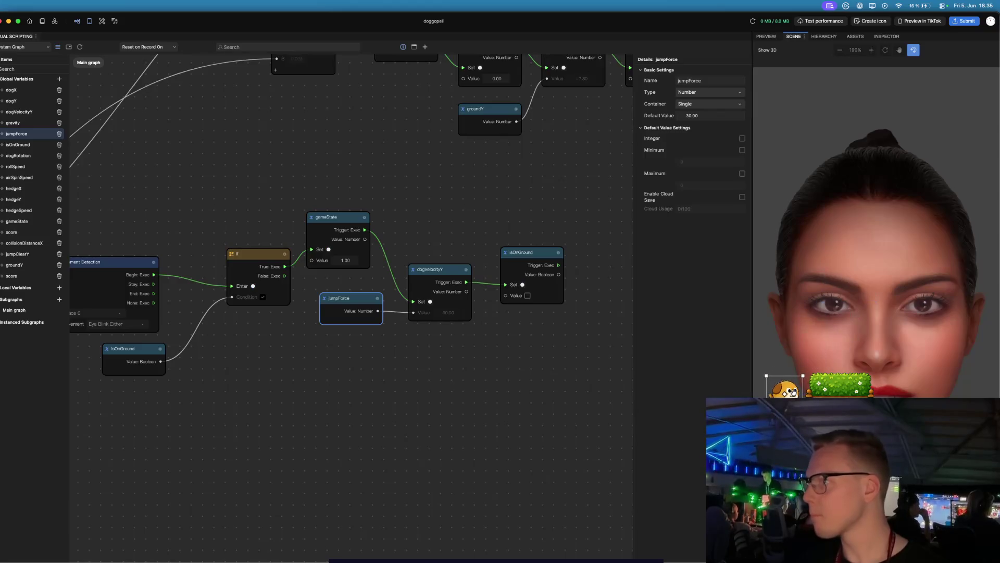
{"action": "left_click", "coordinate": [765, 37]}
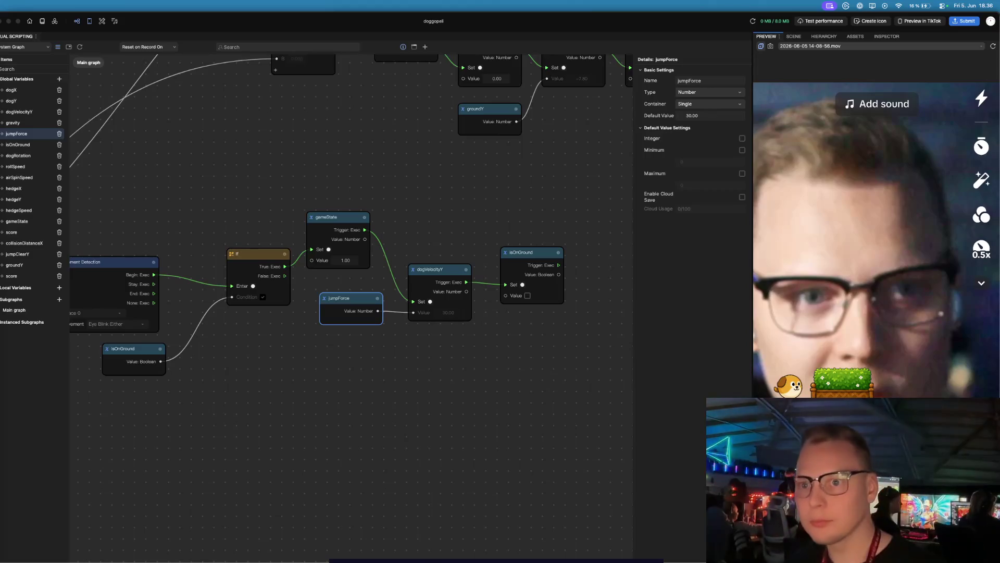
{"action": "left_click_drag", "start_coordinate": [239, 397], "coordinate": [324, 344]}
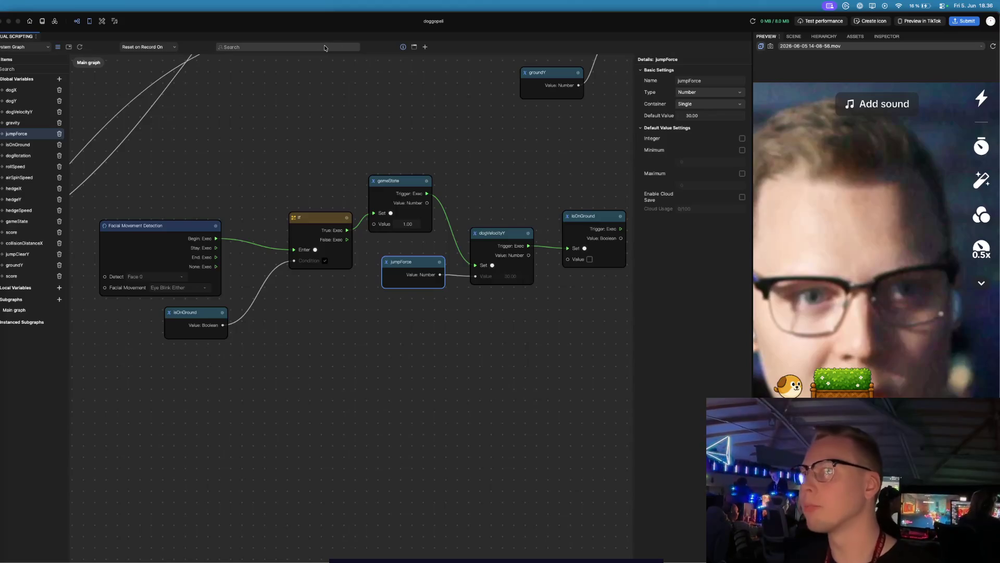
{"action": "type", "text": "while"}
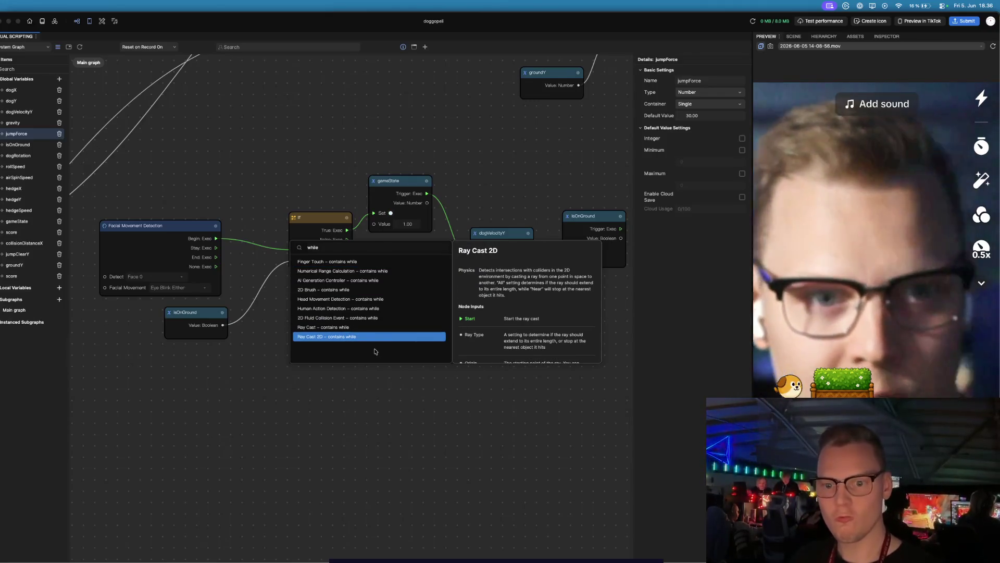
{"action": "left_click", "coordinate": [325, 101]}
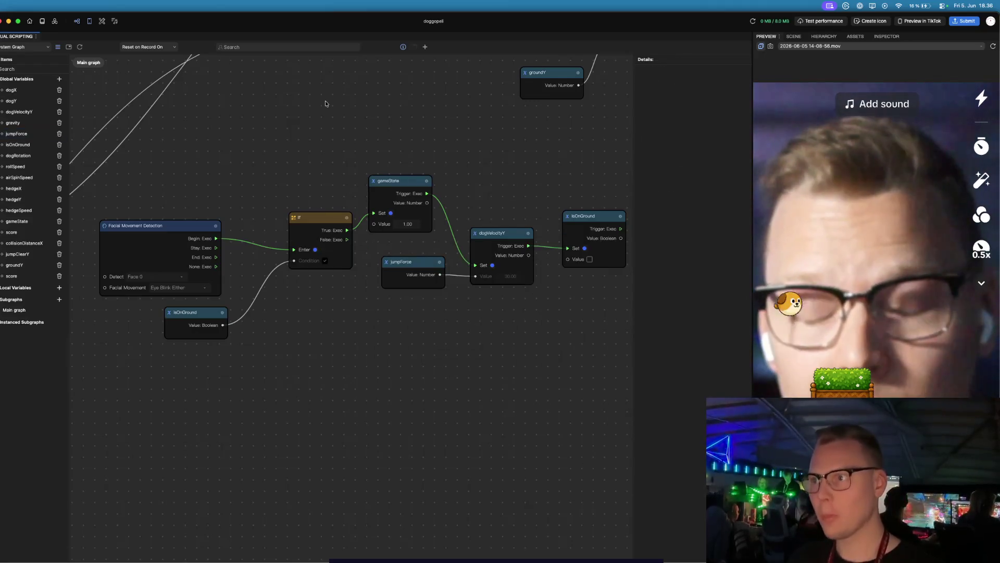
- Zoom and pan the graph to bring the If and dogVelocityY chain into view
{"action": "left_click_drag", "start_coordinate": [269, 149], "coordinate": [344, 196]}
{"action": "scroll", "coordinate": [341, 198], "scroll_direction": "down", "scroll_amount": 6}
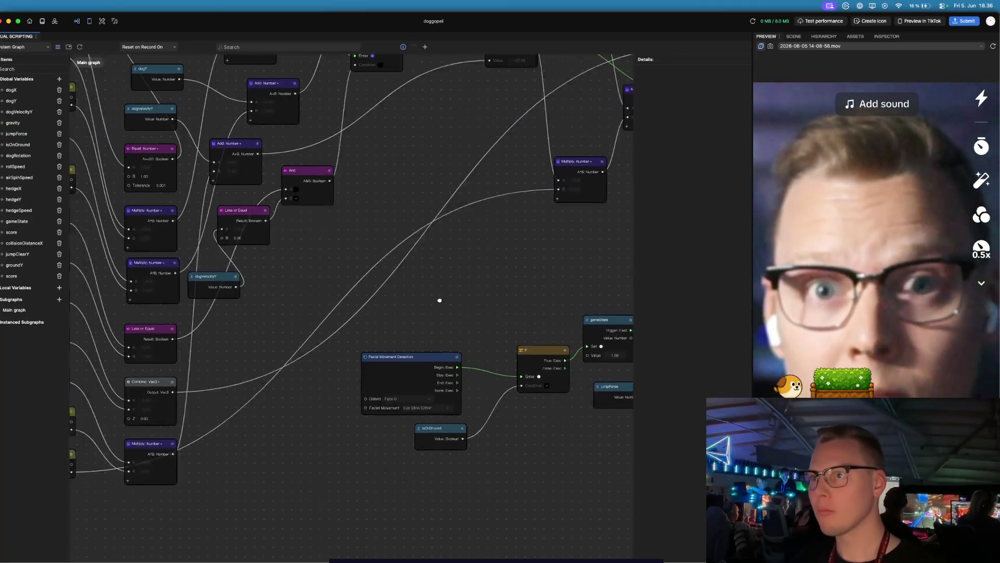
{"action": "mouse_move", "coordinate": [305, 275]}
{"action": "left_mouse_down"}
{"action": "mouse_move", "coordinate": [498, 379]}
{"action": "mouse_move", "coordinate": [382, 264]}
{"action": "left_mouse_up"}
{"action": "scroll", "coordinate": [454, 292], "scroll_direction": "down", "scroll_amount": 5}
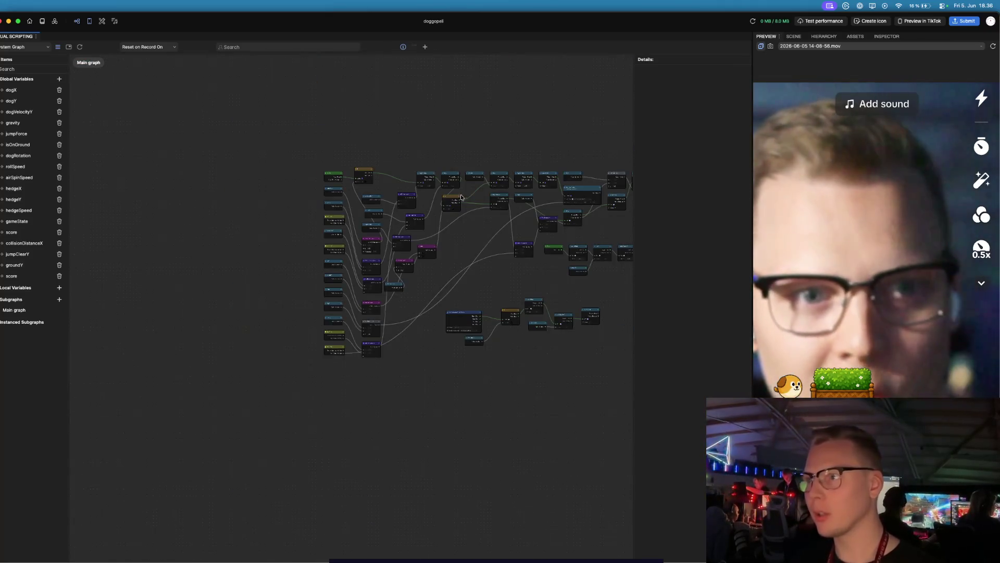
{"action": "scroll", "coordinate": [378, 181], "scroll_direction": "up", "scroll_amount": 8}
{"action": "scroll", "coordinate": [379, 181], "scroll_direction": "up", "scroll_amount": 3}
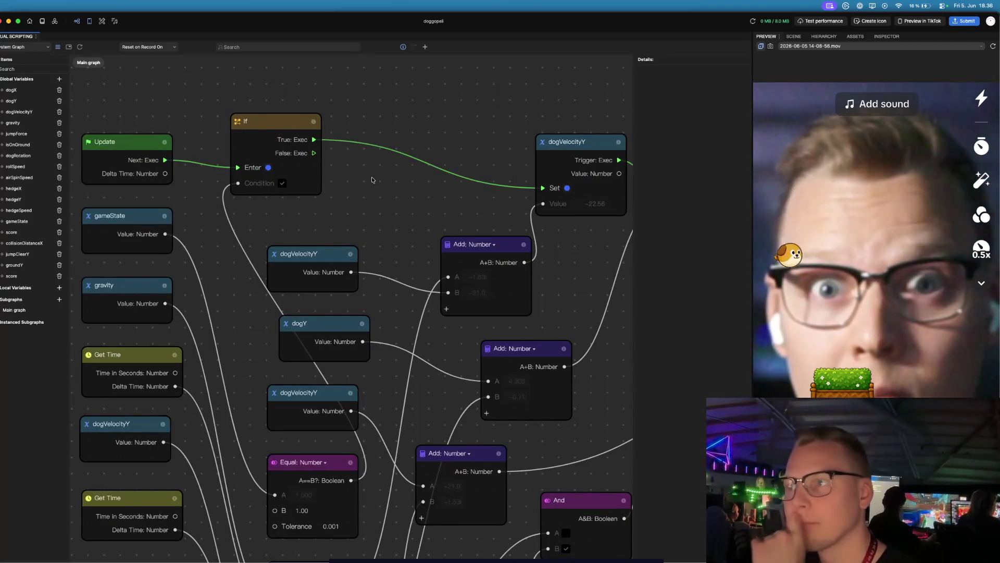
{"action": "scroll", "coordinate": [386, 157], "scroll_direction": "down", "scroll_amount": 3}
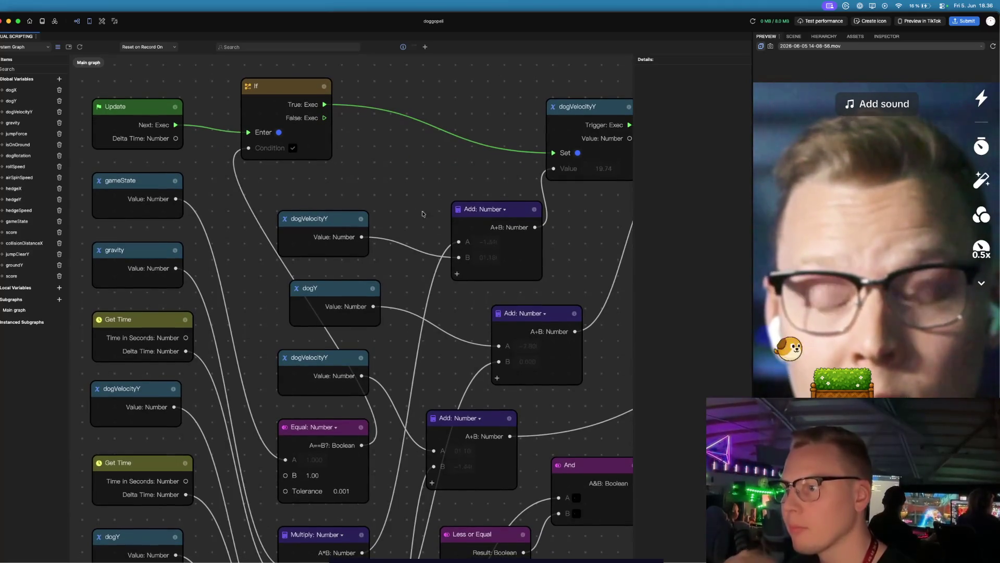
{"action": "mouse_move", "coordinate": [379, 181]}
{"action": "left_mouse_down"}
{"action": "mouse_move", "coordinate": [402, 283]}
{"action": "mouse_move", "coordinate": [309, 283]}
{"action": "left_mouse_up"}
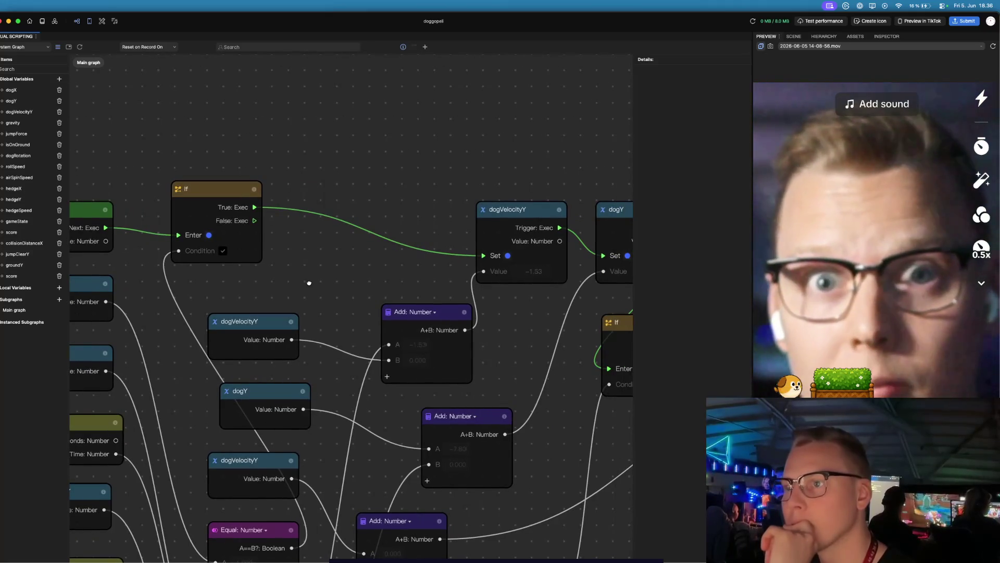
{"action": "scroll", "coordinate": [309, 284], "scroll_direction": "down", "scroll_amount": 1}
- Dismiss the node library and zoom into the Facial Movement Detection, If and isOnGround nodes
{"action": "left_click", "coordinate": [423, 48]}
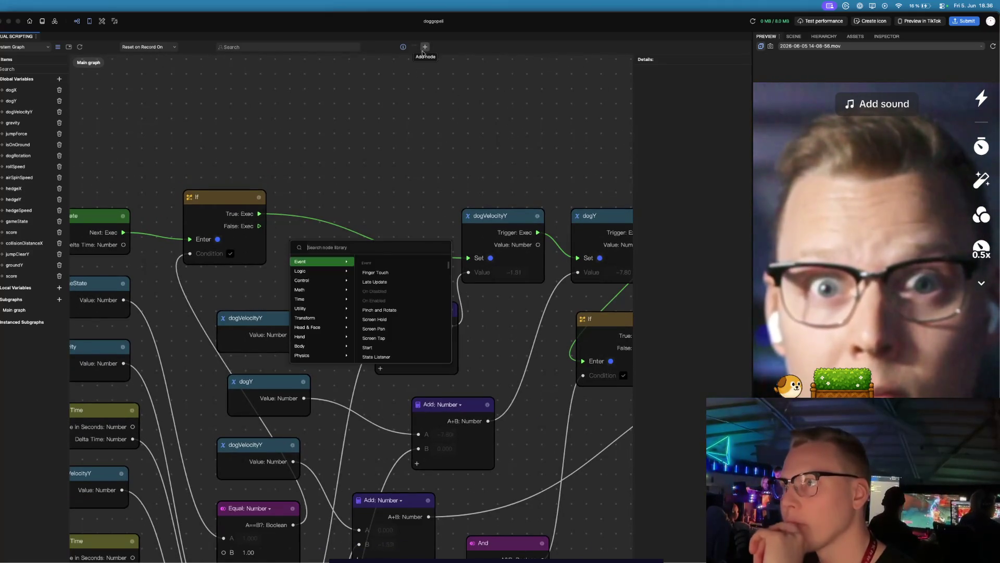
{"action": "left_click", "coordinate": [338, 111]}
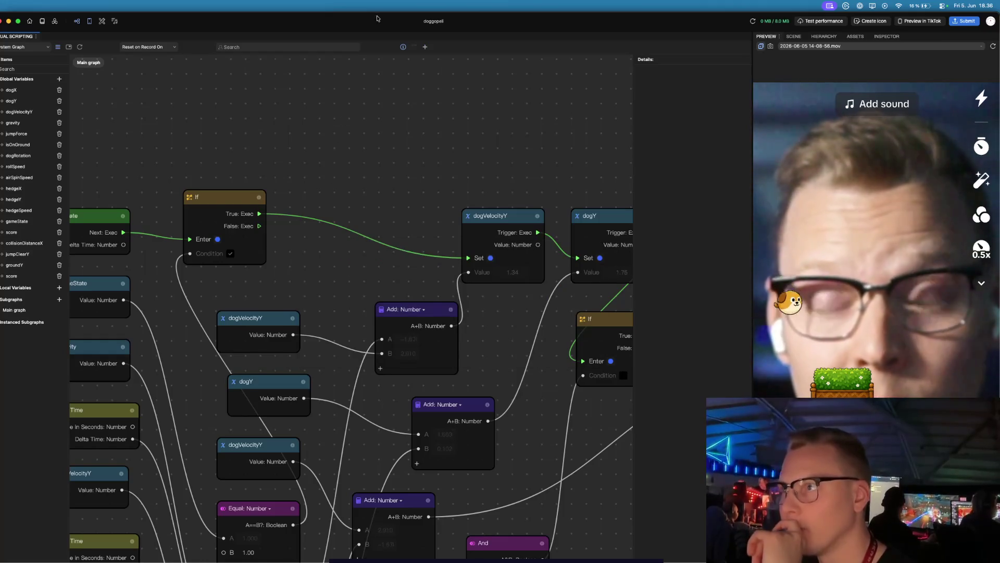
{"action": "left_click", "coordinate": [425, 47]}
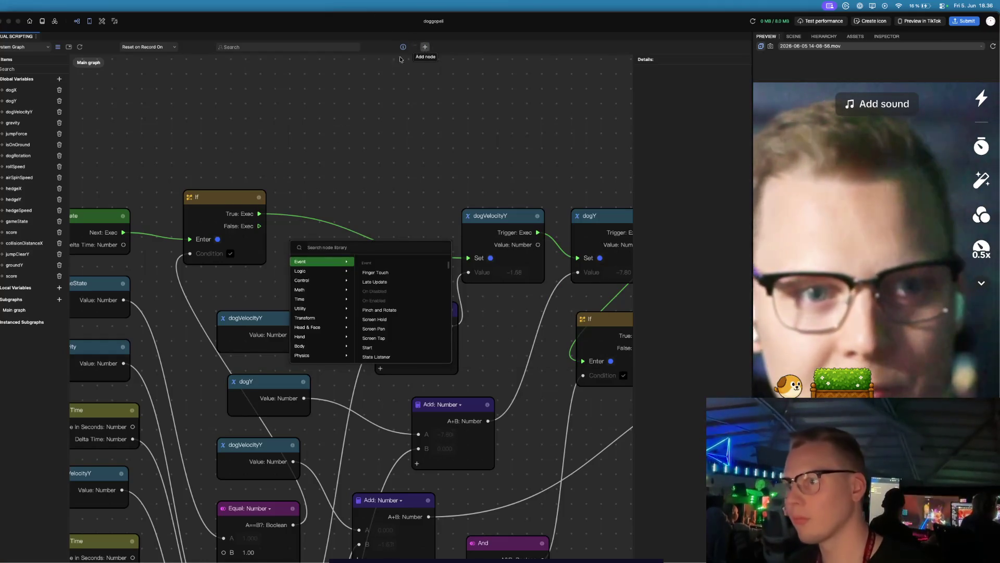
{"action": "left_click", "coordinate": [312, 57]}
{"action": "scroll", "coordinate": [467, 363], "scroll_direction": "down", "scroll_amount": 10}
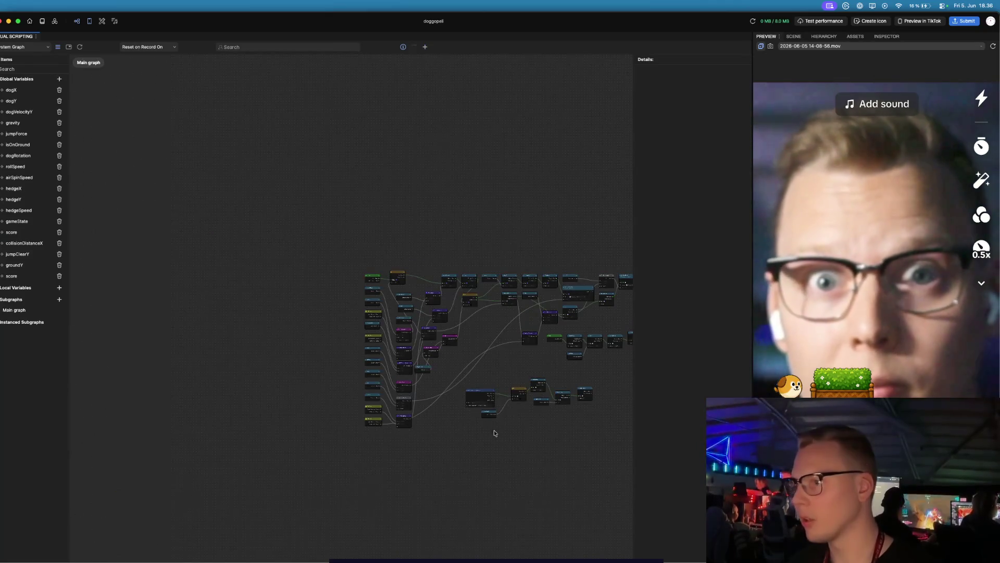
{"action": "scroll", "coordinate": [494, 434], "scroll_direction": "up", "scroll_amount": 15}
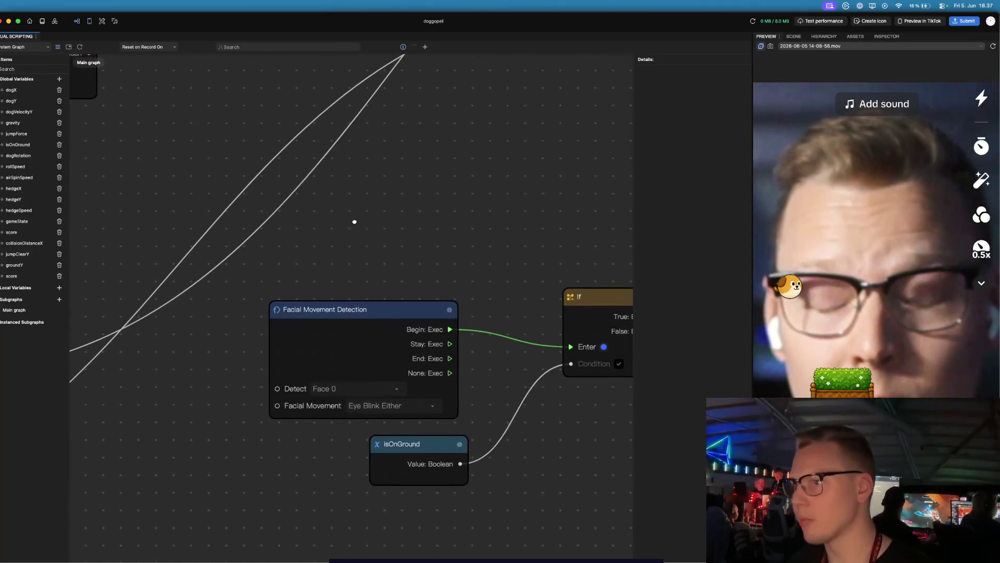
{"action": "scroll", "coordinate": [383, 319], "scroll_direction": "right", "scroll_amount": 3}
{"action": "scroll", "coordinate": [383, 320], "scroll_direction": "down", "scroll_amount": 2}
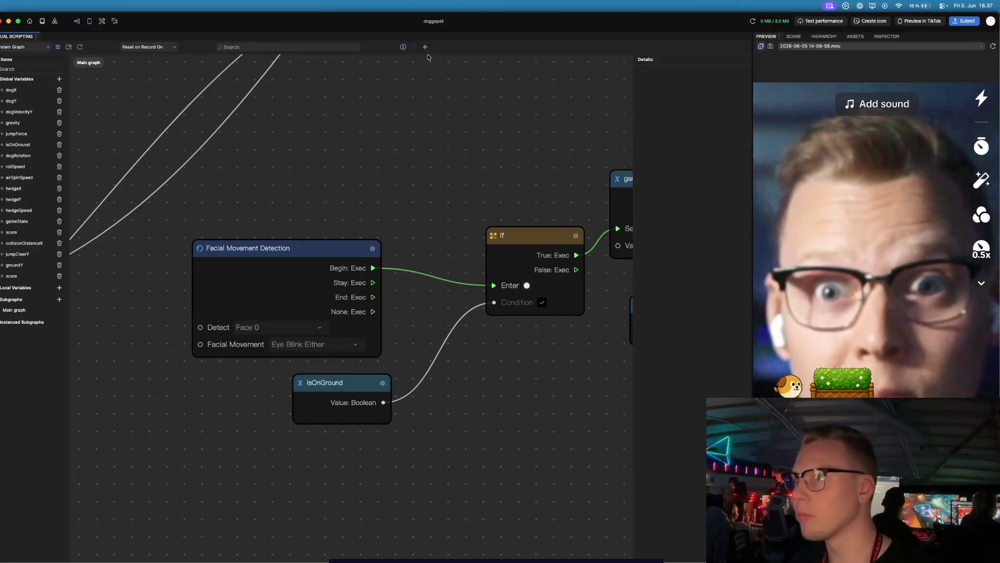
{"action": "left_click", "coordinate": [425, 47]}
{"action": "type", "text": "facial"}
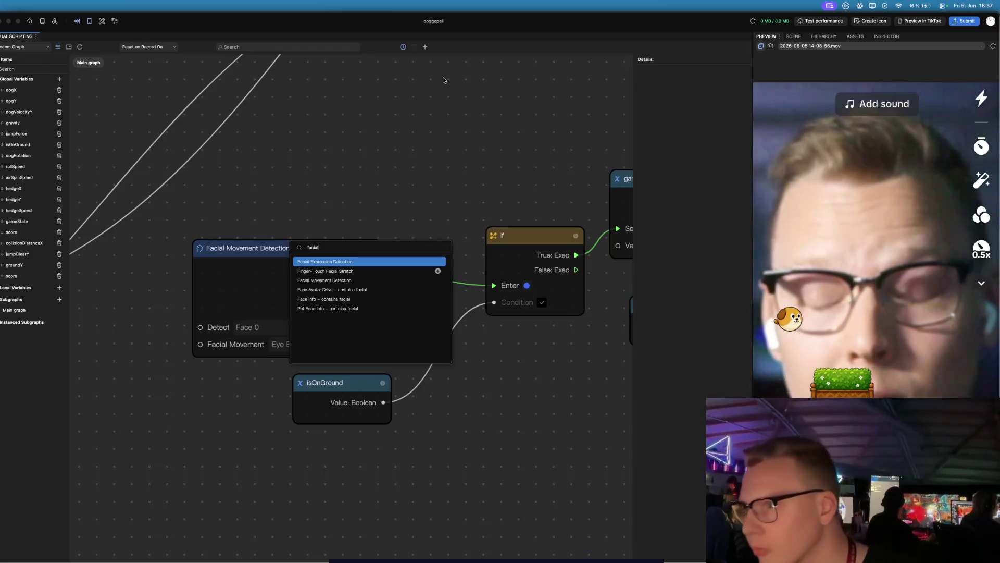
{"action": "key", "text": "Down"}
{"action": "key", "text": "Down"}
{"action": "key", "text": "Down"}
{"action": "key", "text": "Up"}
{"action": "key", "text": "Return"}
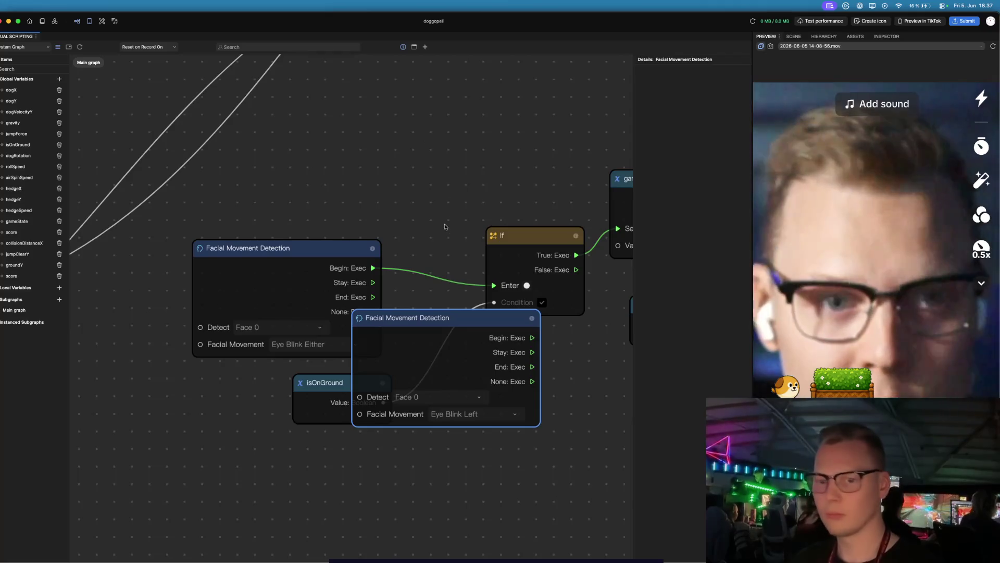
{"action": "scroll", "coordinate": [449, 219], "scroll_direction": "down", "scroll_amount": 5}
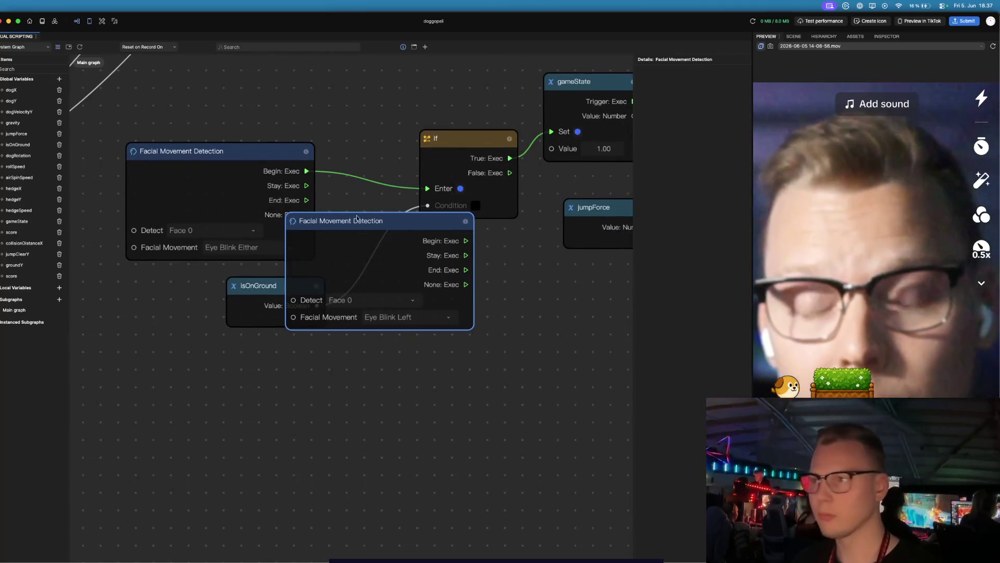
{"action": "left_click_drag", "start_coordinate": [461, 214], "coordinate": [340, 344]}
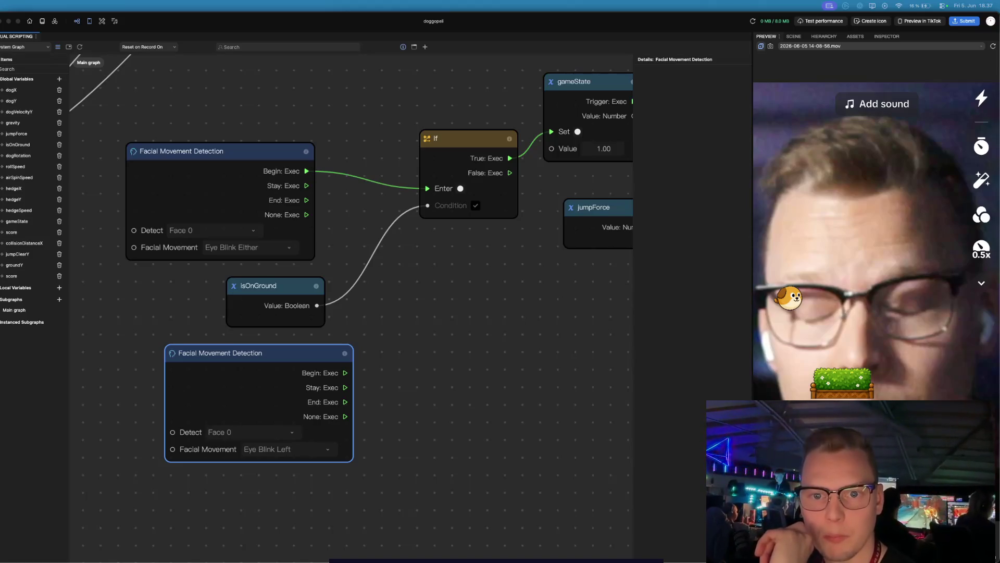
{"action": "left_click", "coordinate": [110, 470]}
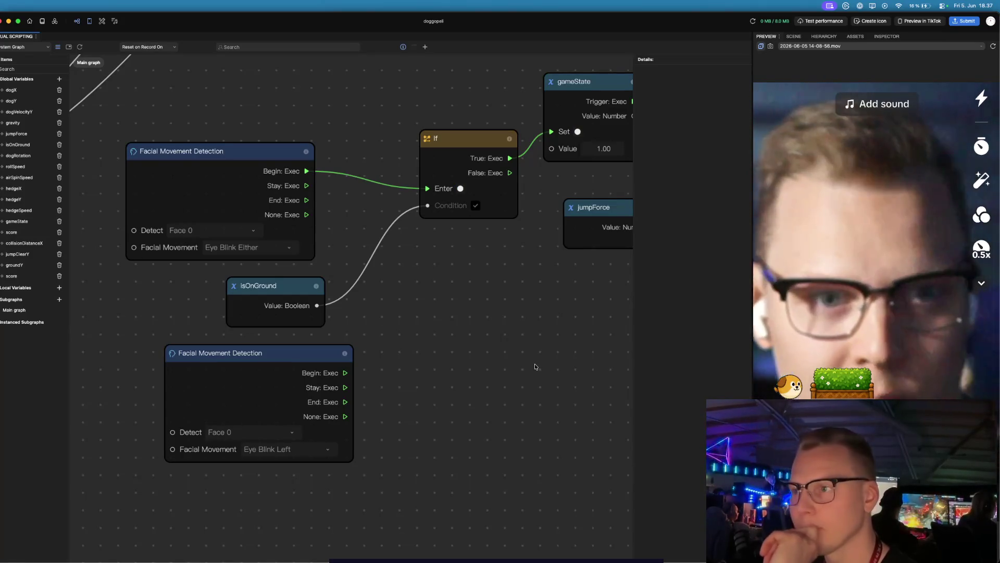
{"action": "left_click", "coordinate": [263, 360]}
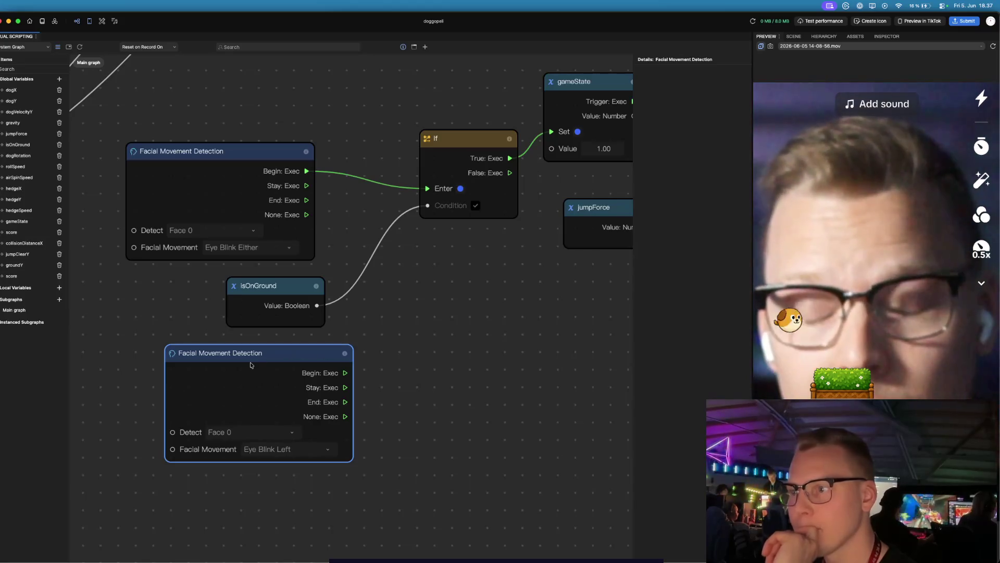
{"action": "left_click", "coordinate": [292, 432]}
{"action": "left_click", "coordinate": [324, 454]}
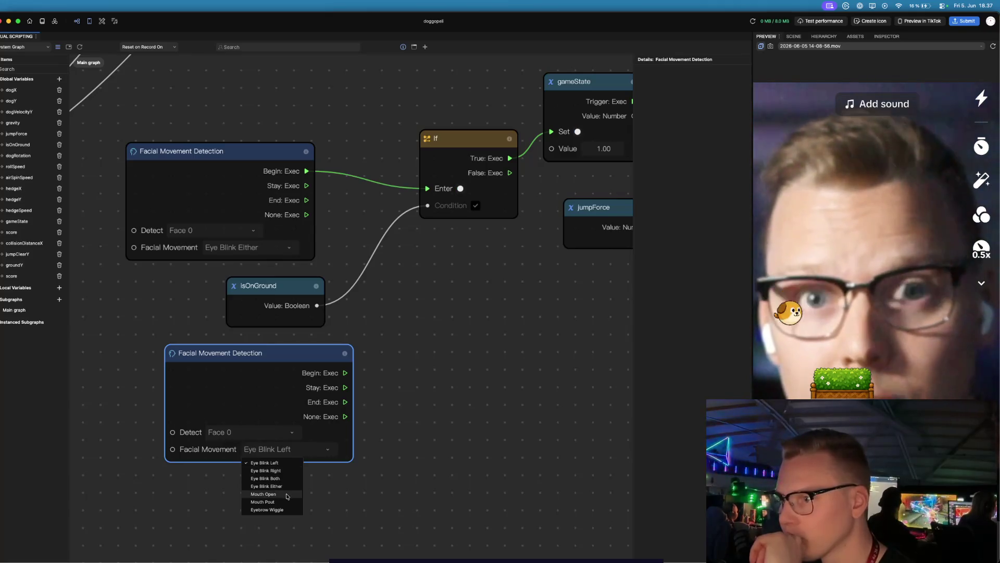
{"action": "left_click", "coordinate": [287, 494]}
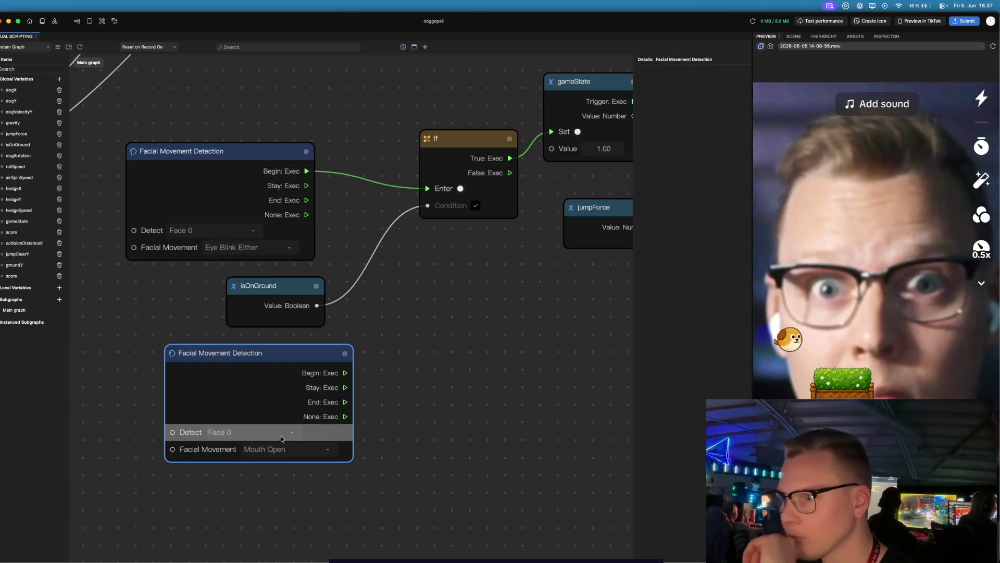
{"action": "left_click", "coordinate": [283, 449]}
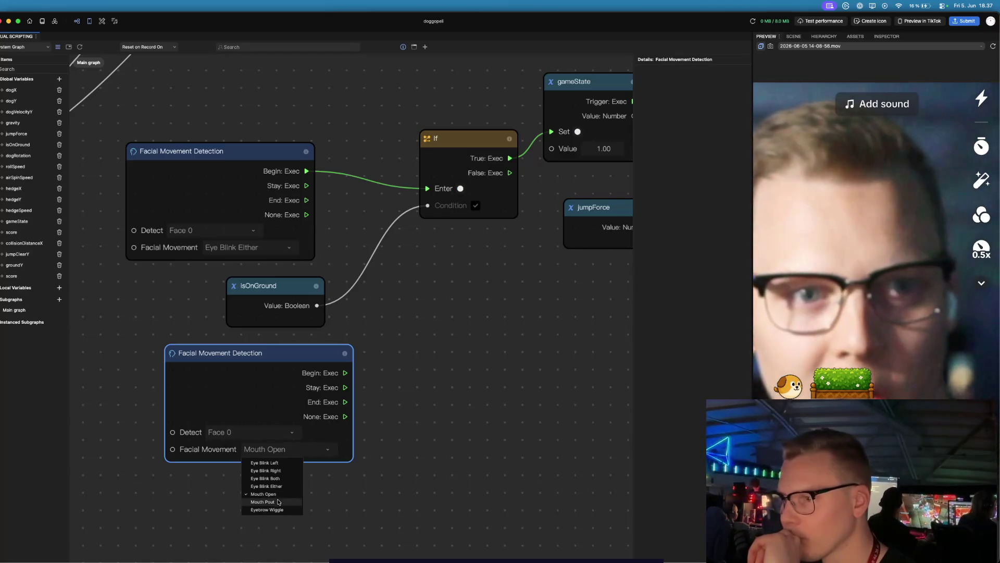
{"action": "left_click", "coordinate": [276, 509]}
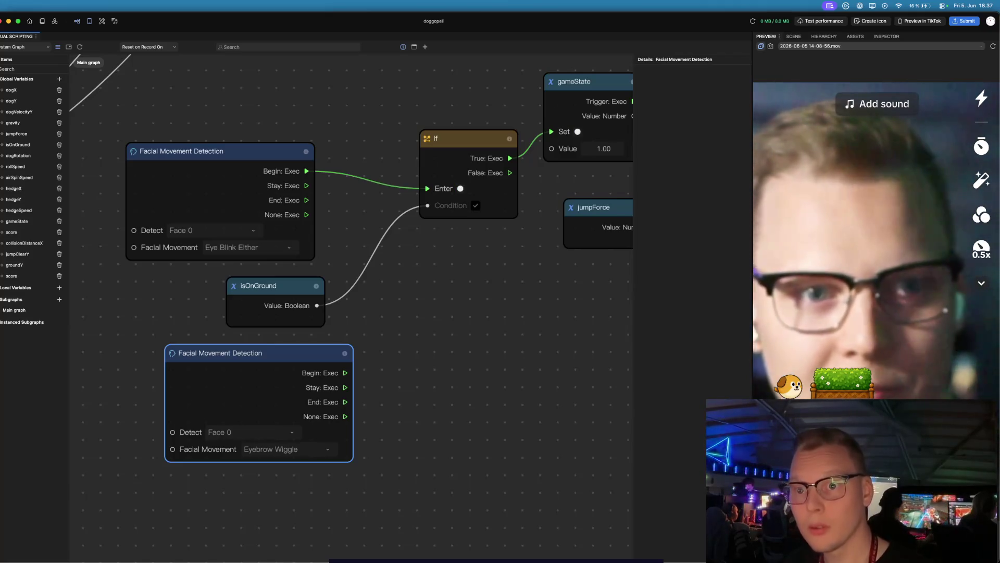
{"action": "left_click", "coordinate": [467, 363]}
{"action": "scroll", "coordinate": [468, 363], "scroll_direction": "down", "scroll_amount": 1}
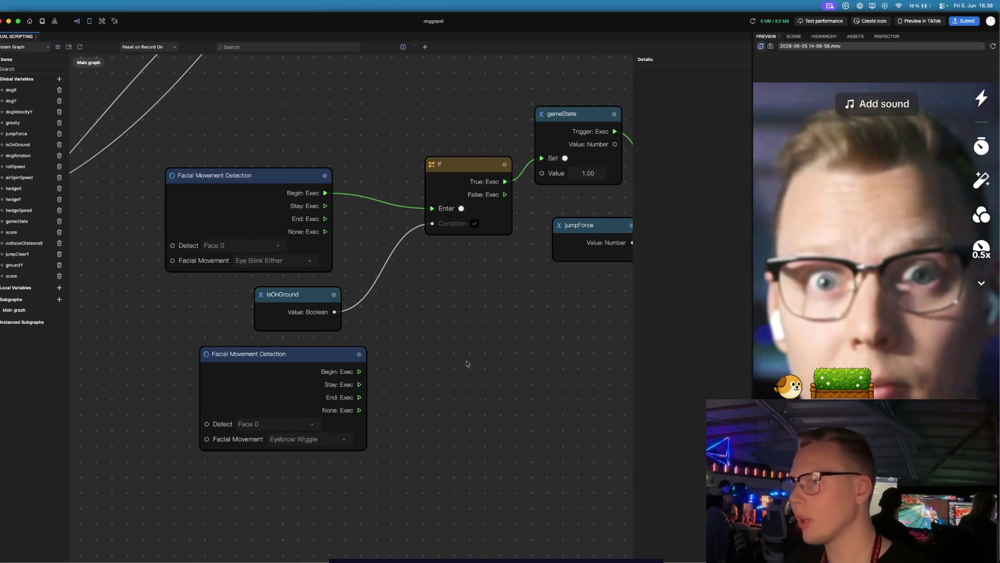
{"action": "left_click", "coordinate": [425, 47]}
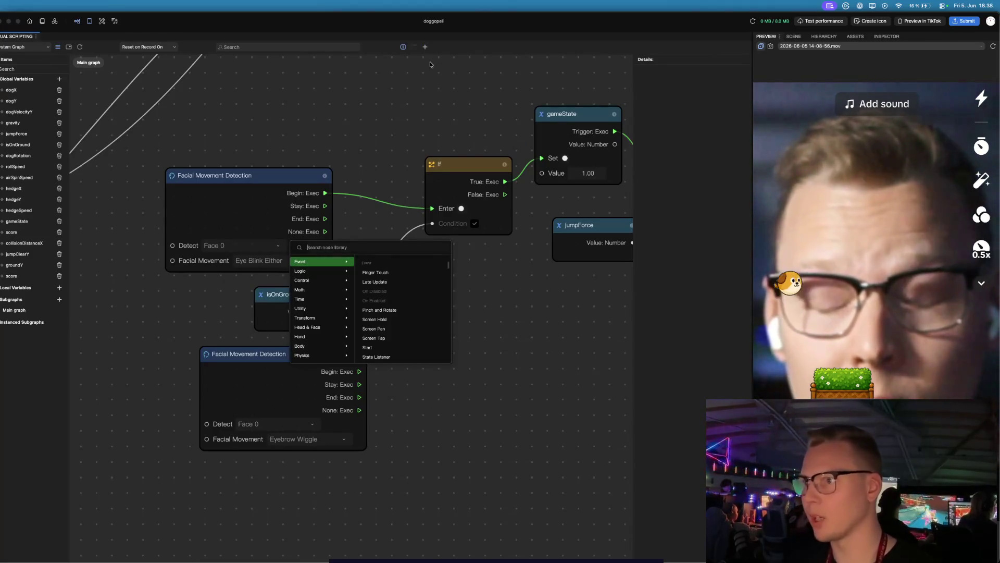
{"action": "type", "text": "local"}
{"action": "key", "text": "Return"}
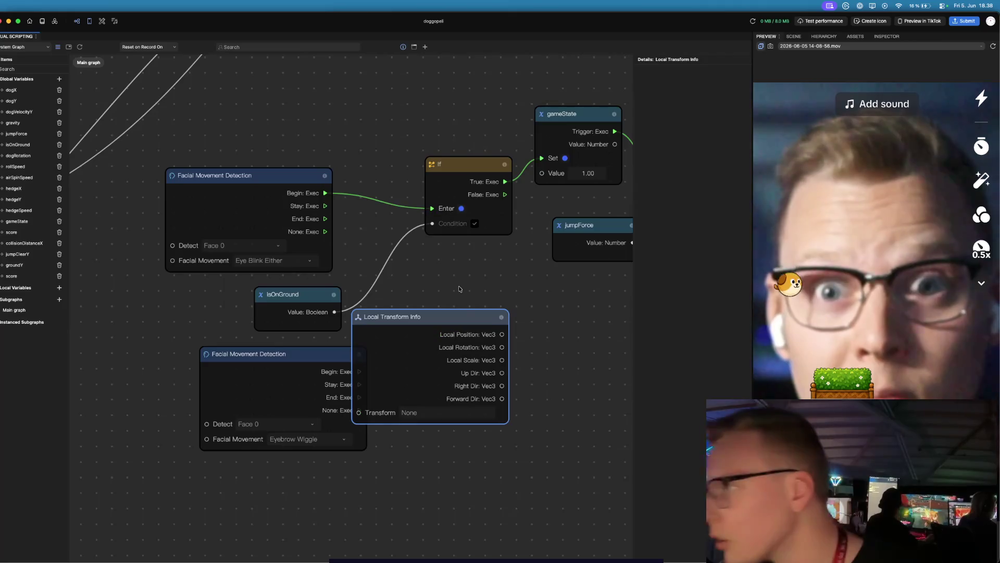
{"action": "key", "text": "BackSpace"}
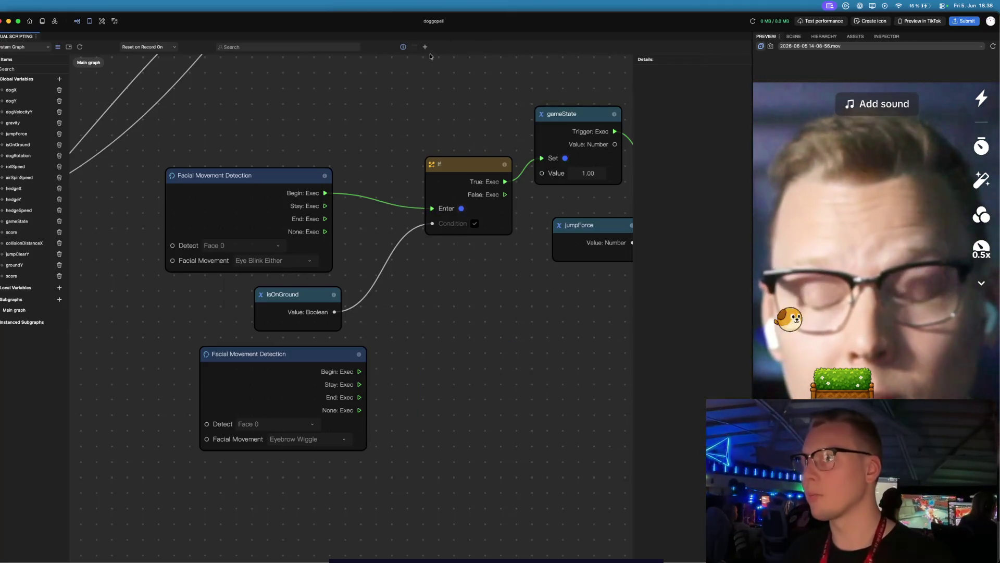
{"action": "key", "text": "Tab"}
{"action": "type", "text": "set"}
{"action": "type", "text": " loca"}
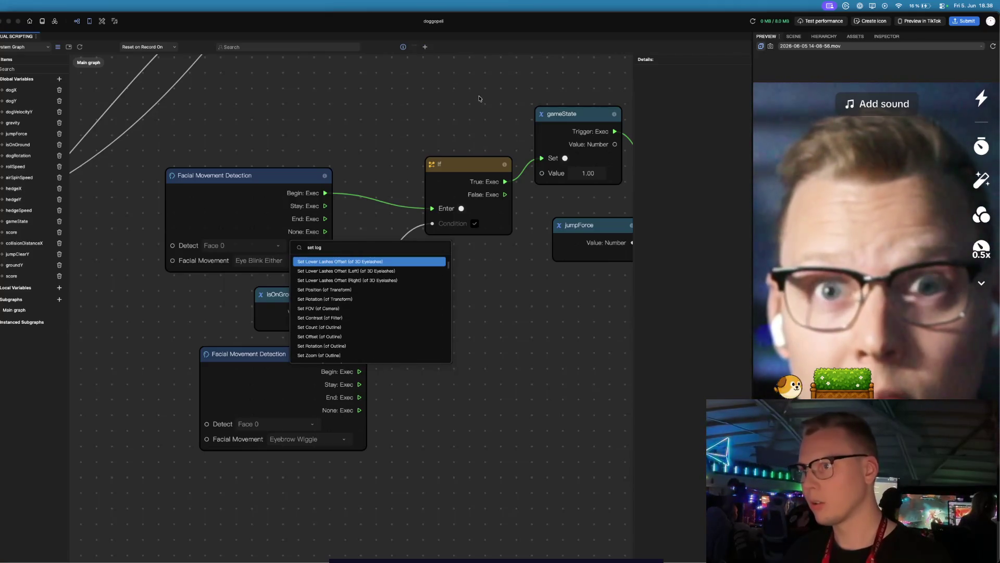
{"action": "type", "text": "l"}
{"action": "key", "text": "Return"}
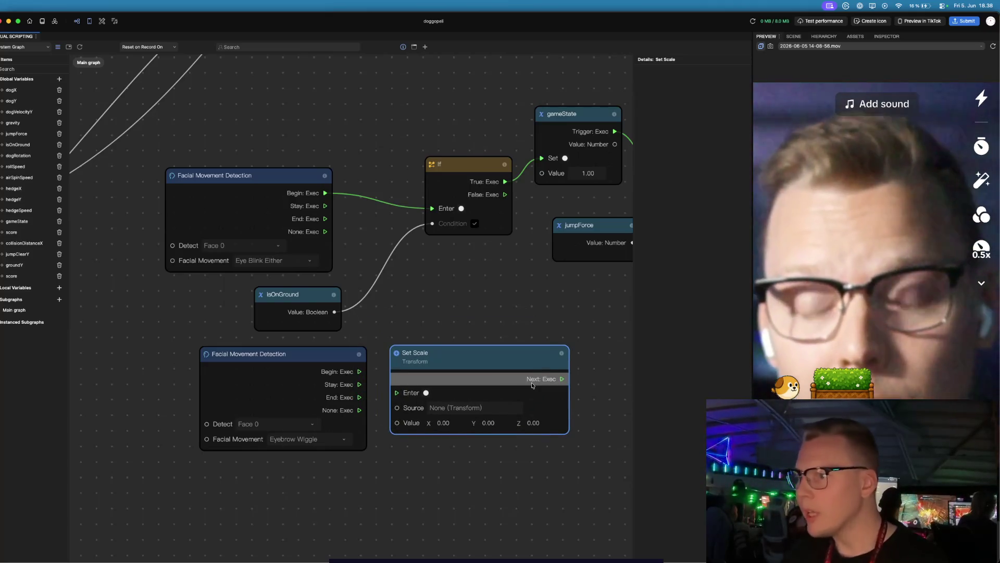
{"action": "key", "text": "BackSpace"}
{"action": "scroll", "coordinate": [531, 306], "scroll_direction": "down", "scroll_amount": 2}
{"action": "scroll", "coordinate": [531, 306], "scroll_direction": "down", "scroll_amount": 10}
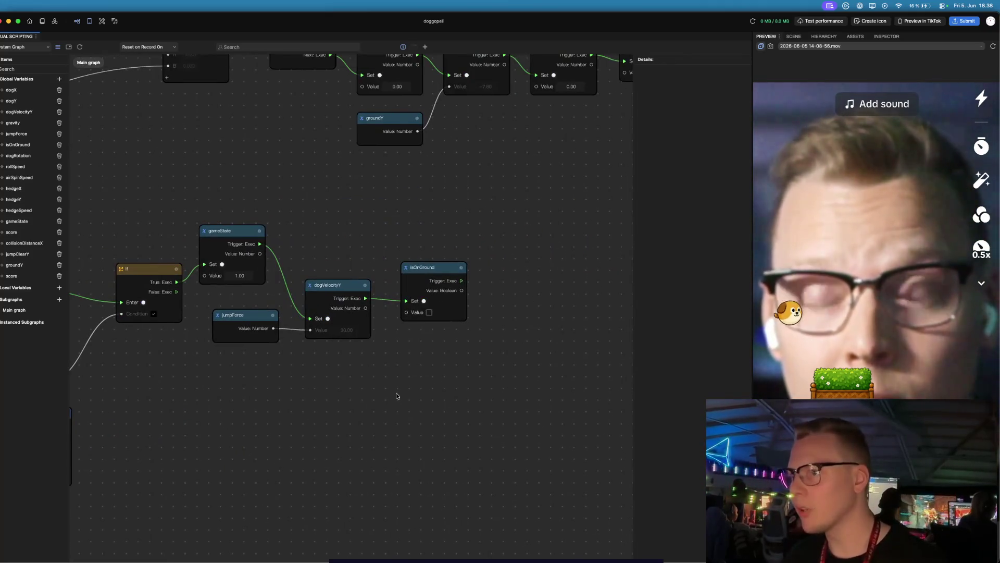
{"action": "scroll", "coordinate": [310, 438], "scroll_direction": "down", "scroll_amount": 2}
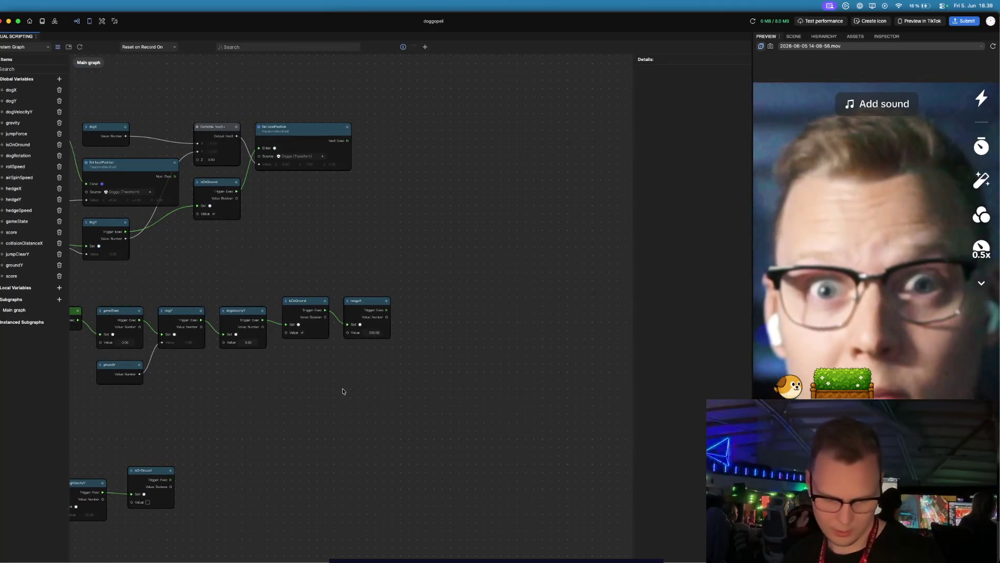
{"action": "scroll", "coordinate": [342, 389], "scroll_direction": "down", "scroll_amount": 1}
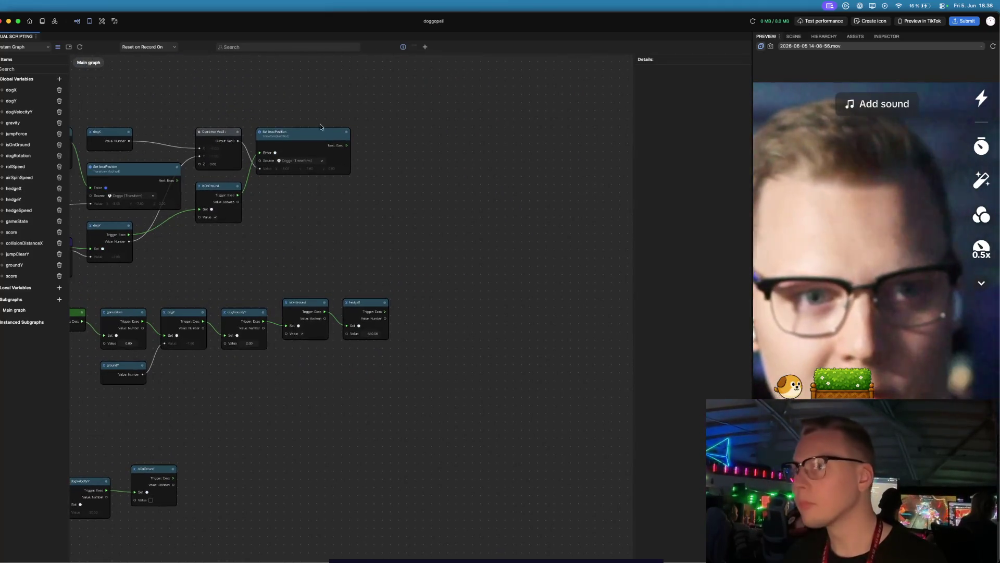
{"action": "left_click", "coordinate": [315, 130]}
{"action": "scroll", "coordinate": [346, 360], "scroll_direction": "down", "scroll_amount": 5}
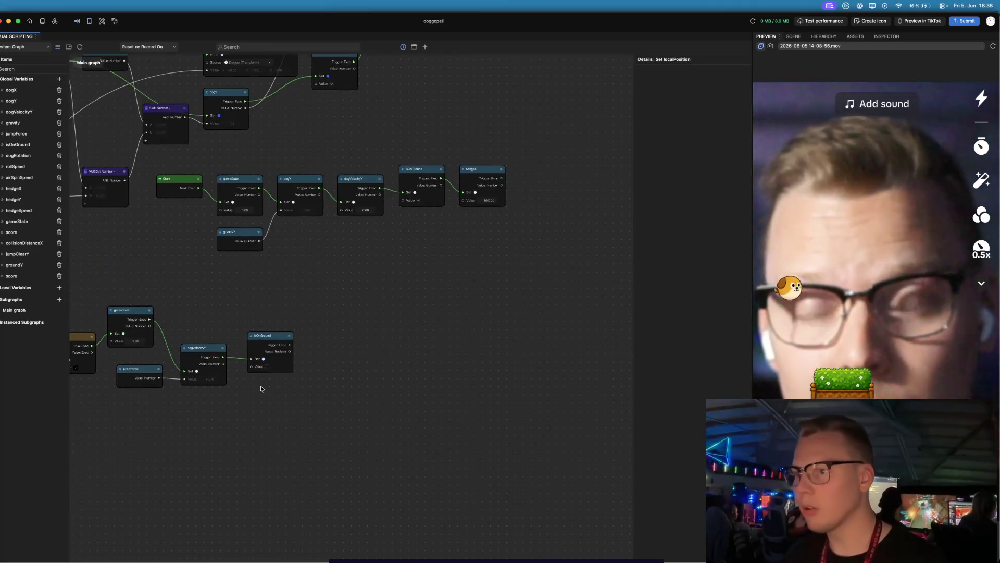
{"action": "scroll", "coordinate": [261, 386], "scroll_direction": "up", "scroll_amount": 3}
{"action": "scroll", "coordinate": [260, 385], "scroll_direction": "down", "scroll_amount": 2}
{"action": "scroll", "coordinate": [276, 367], "scroll_direction": "left", "scroll_amount": 5}
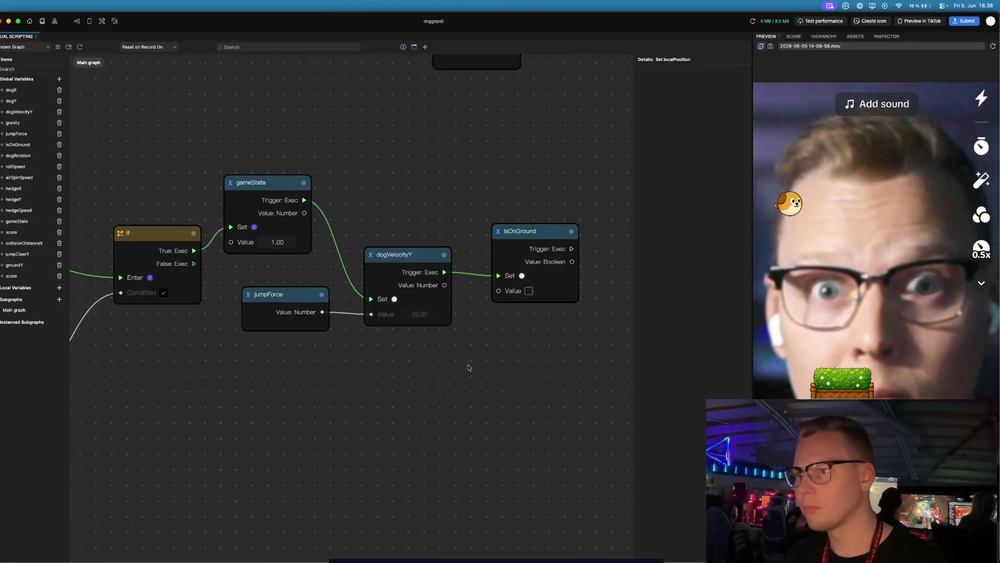
{"action": "scroll", "coordinate": [276, 366], "scroll_direction": "up", "scroll_amount": 3}
{"action": "key", "text": "super+v"}
{"action": "mouse_move", "coordinate": [478, 396]}
{"action": "left_mouse_down"}
{"action": "mouse_move", "coordinate": [419, 353]}
{"action": "mouse_move", "coordinate": [398, 353]}
{"action": "left_mouse_up"}
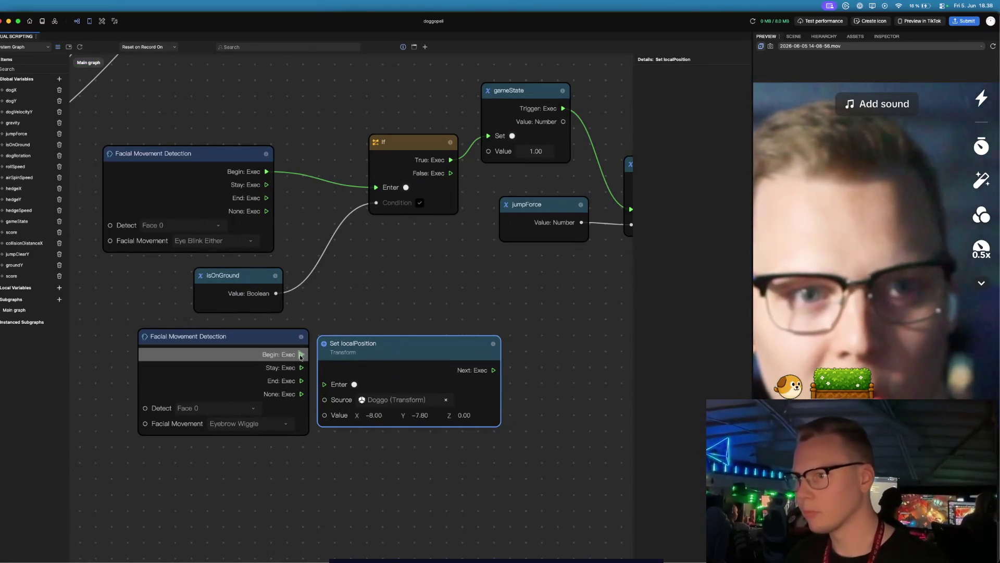
{"action": "left_click_drag", "start_coordinate": [304, 356], "coordinate": [324, 384]}
{"action": "mouse_move", "coordinate": [394, 355]}
{"action": "left_mouse_down"}
{"action": "mouse_move", "coordinate": [435, 339]}
{"action": "mouse_move", "coordinate": [409, 321]}
{"action": "left_mouse_up"}
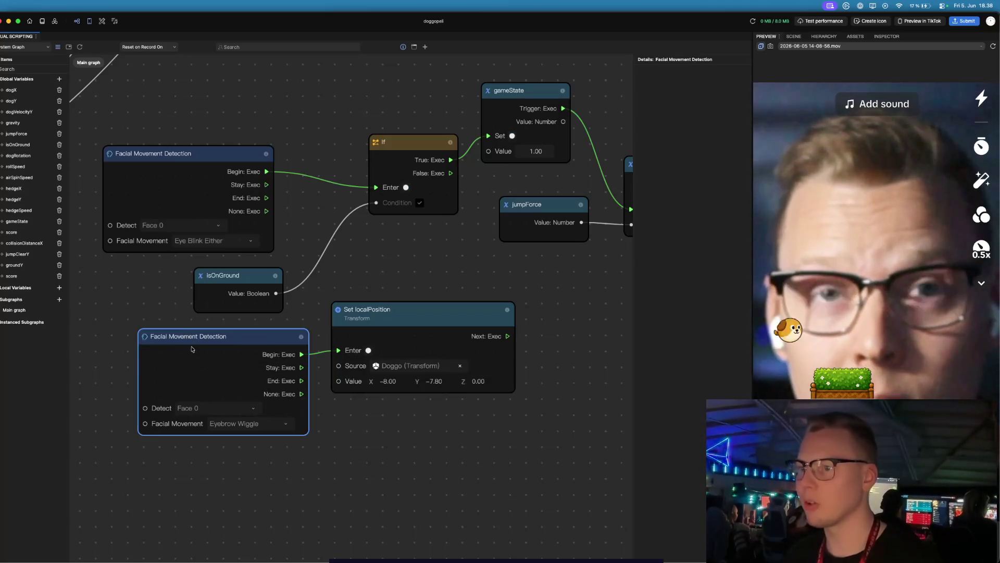
{"action": "key", "text": "BackSpace"}
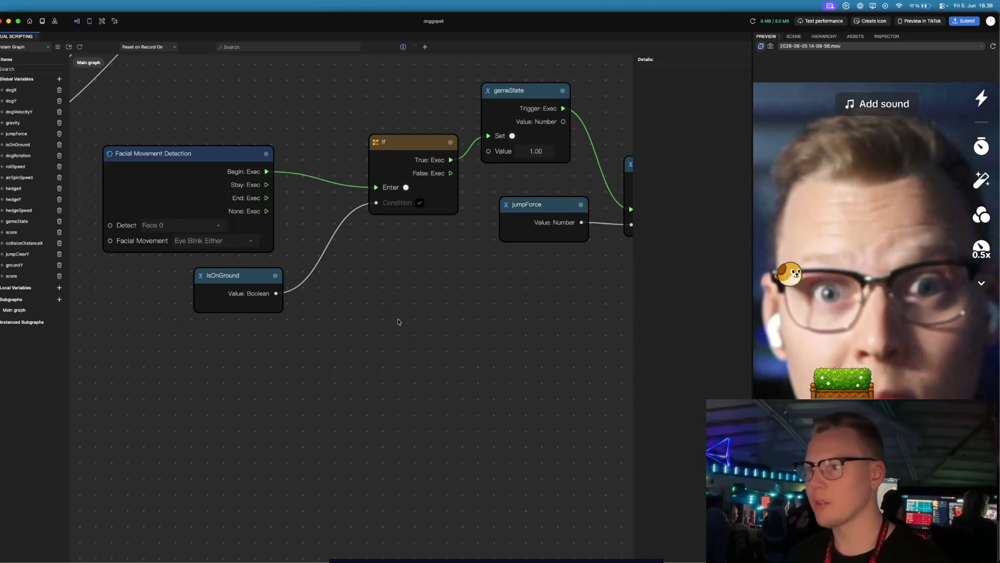
- Zoom the graph out to the overview, then back in on the Update, If and dogVelocityY nodes
{"action": "scroll", "coordinate": [390, 308], "scroll_direction": "down", "scroll_amount": 10}
{"action": "scroll", "coordinate": [201, 61], "scroll_direction": "up", "scroll_amount": 10}
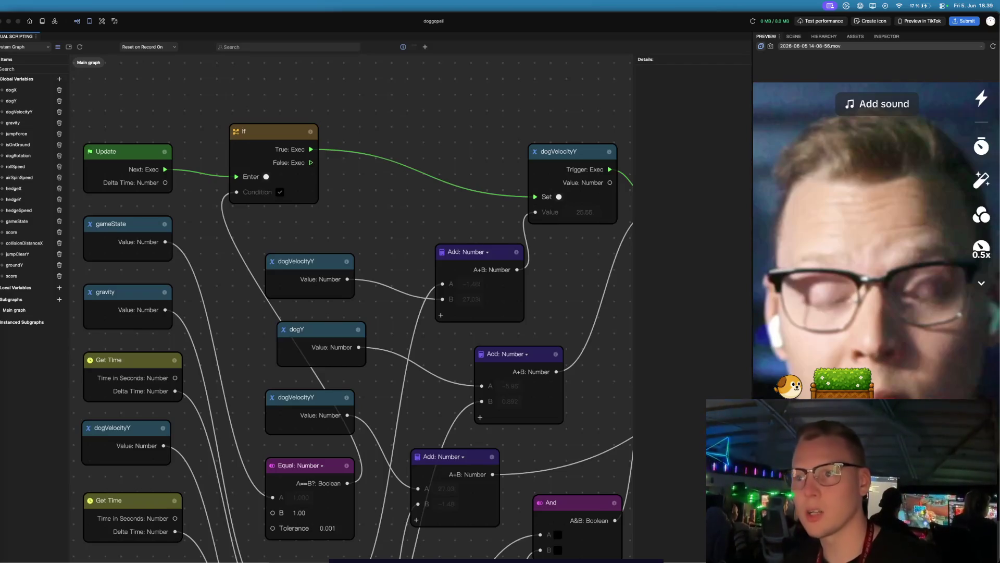
- Change the rollSpeed global variable's default value from -420 to -360
{"action": "left_click", "coordinate": [23, 168]}
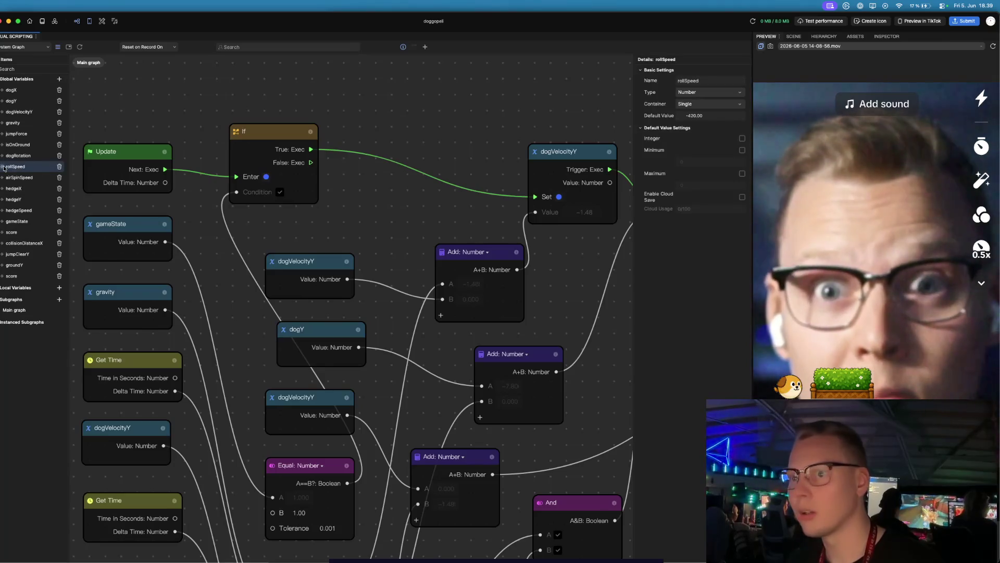
{"action": "left_click", "coordinate": [695, 115]}
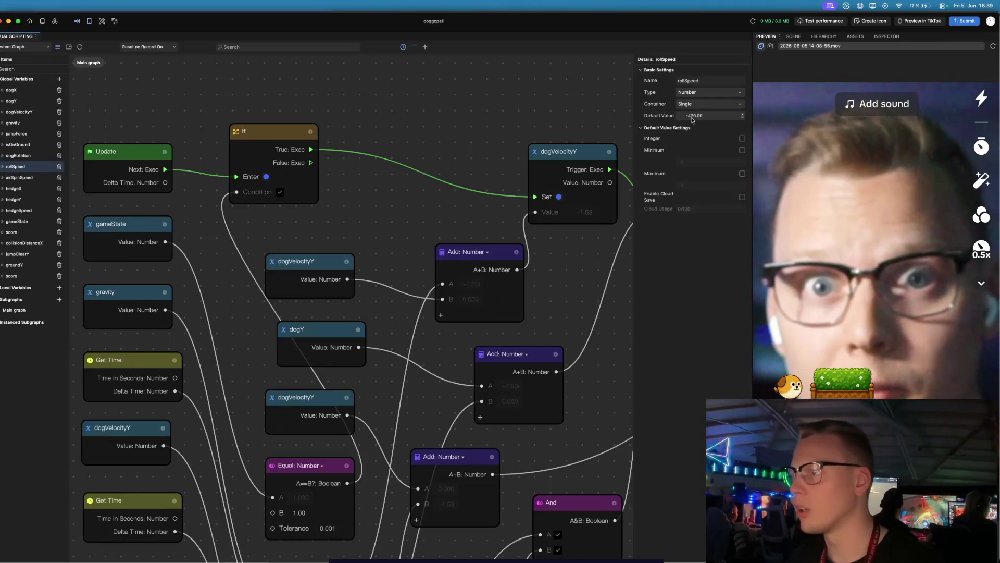
{"action": "key", "text": "super+a"}
{"action": "key", "text": "BackSpace"}
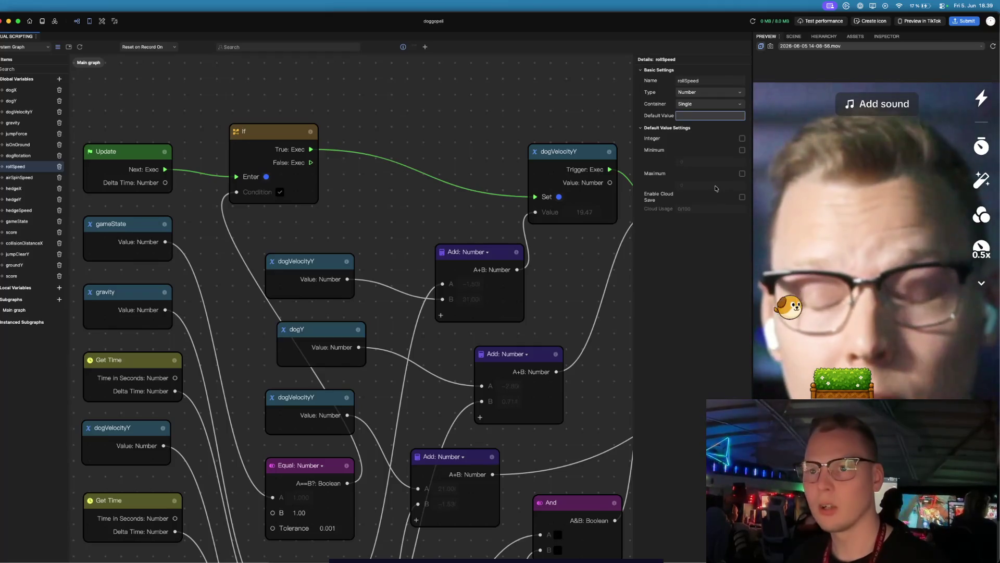
{"action": "type", "text": "-360"}
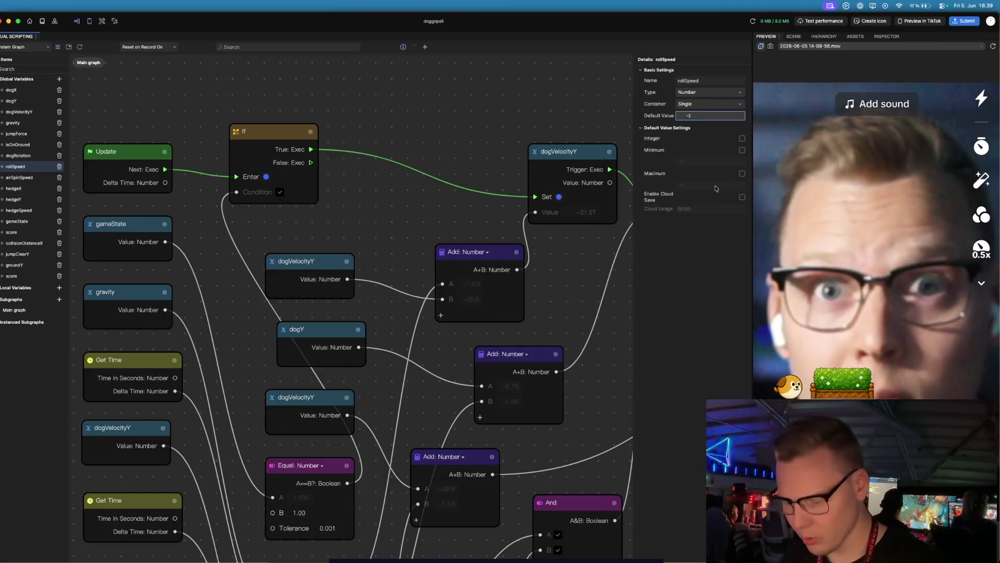
{"action": "key", "text": "Return"}
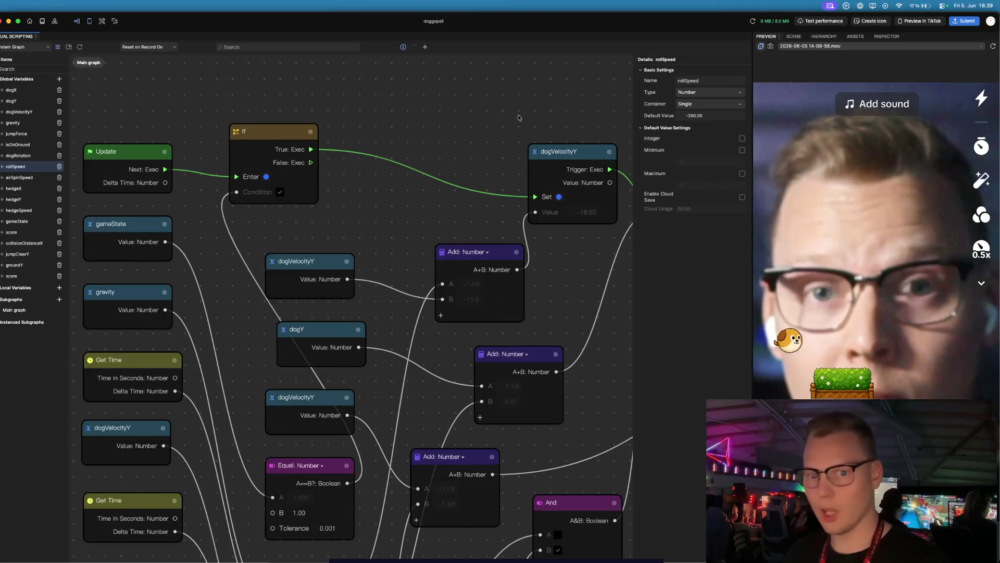
- Set the airSpinSpeed global variable's default value to -220
{"action": "left_click", "coordinate": [10, 178]}
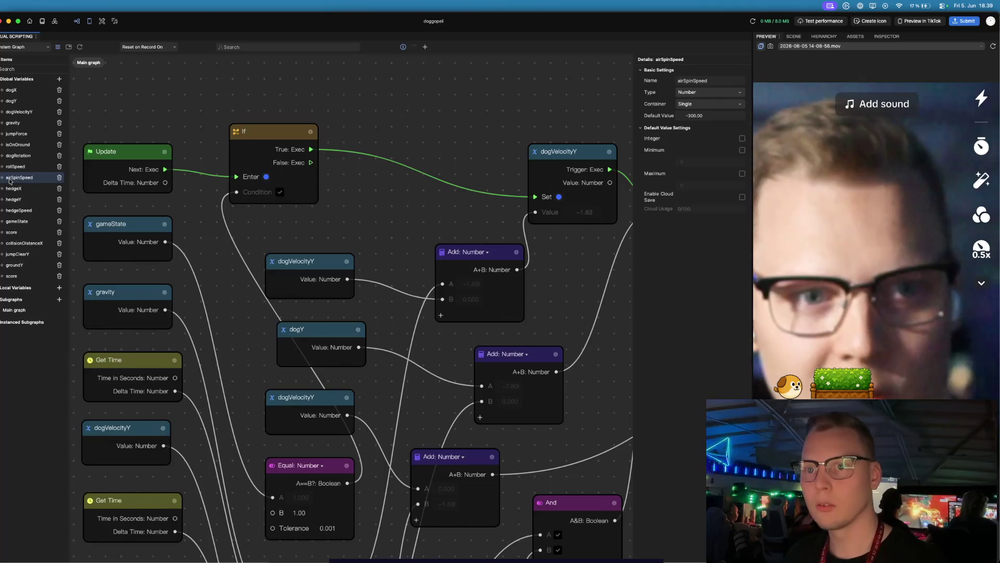
{"action": "left_click", "coordinate": [706, 115]}
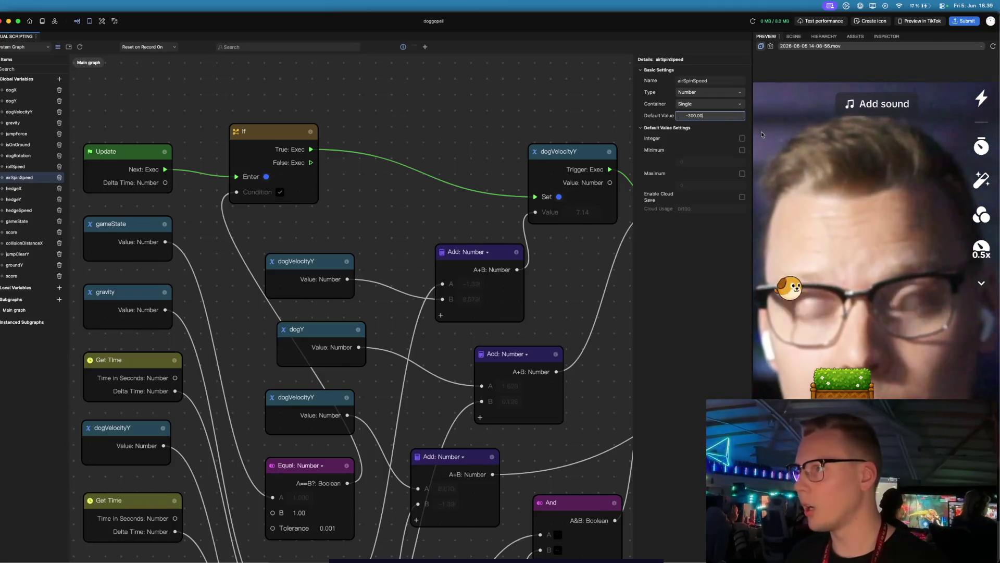
{"action": "type", "text": "2"}
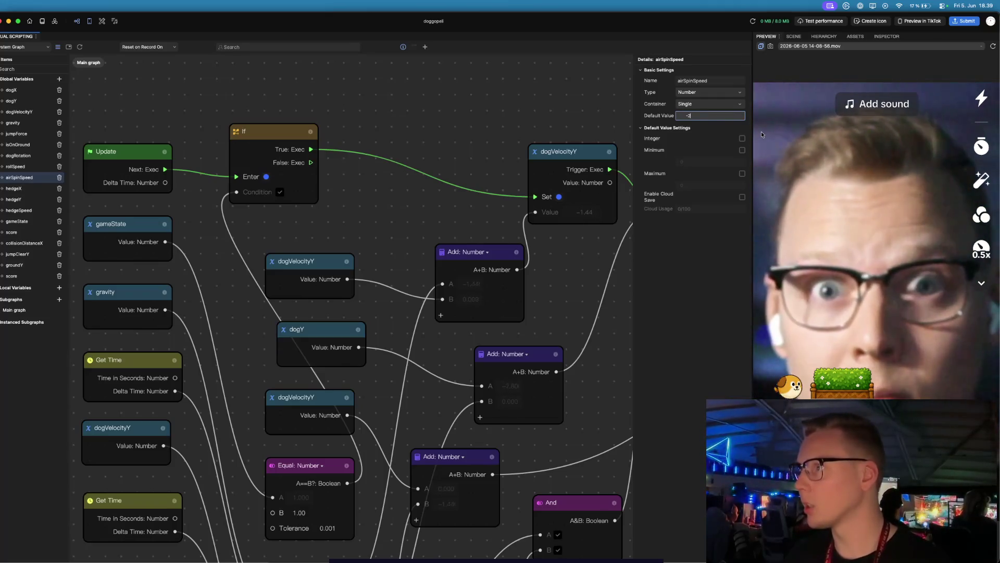
{"action": "type", "text": "20"}
{"action": "key", "text": "Return"}
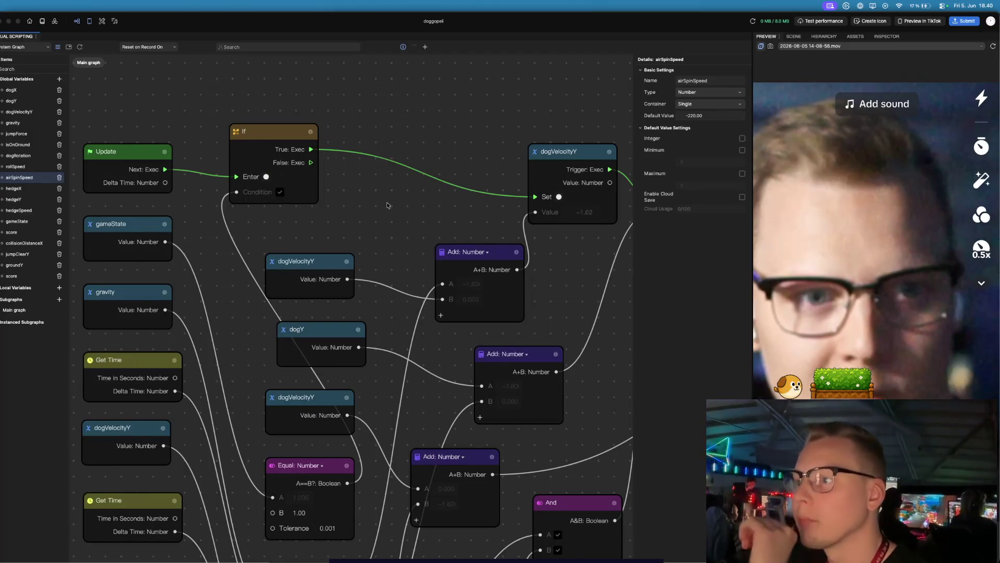
- Pan across the dogY, groundY, If and dogVelocityY nodes, deselect airSpinSpeed, and bring up the node library
{"action": "mouse_move", "coordinate": [387, 204]}
{"action": "left_mouse_down"}
{"action": "mouse_move", "coordinate": [415, 229]}
{"action": "mouse_move", "coordinate": [405, 238]}
{"action": "left_mouse_up"}
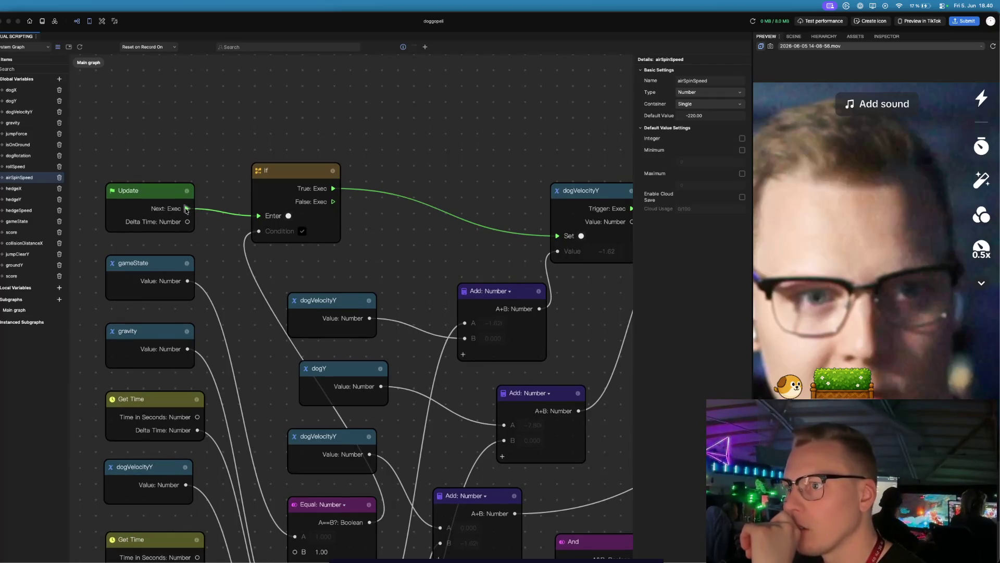
{"action": "mouse_move", "coordinate": [413, 228]}
{"action": "left_mouse_down"}
{"action": "mouse_move", "coordinate": [282, 208]}
{"action": "mouse_move", "coordinate": [149, 213]}
{"action": "left_mouse_up"}
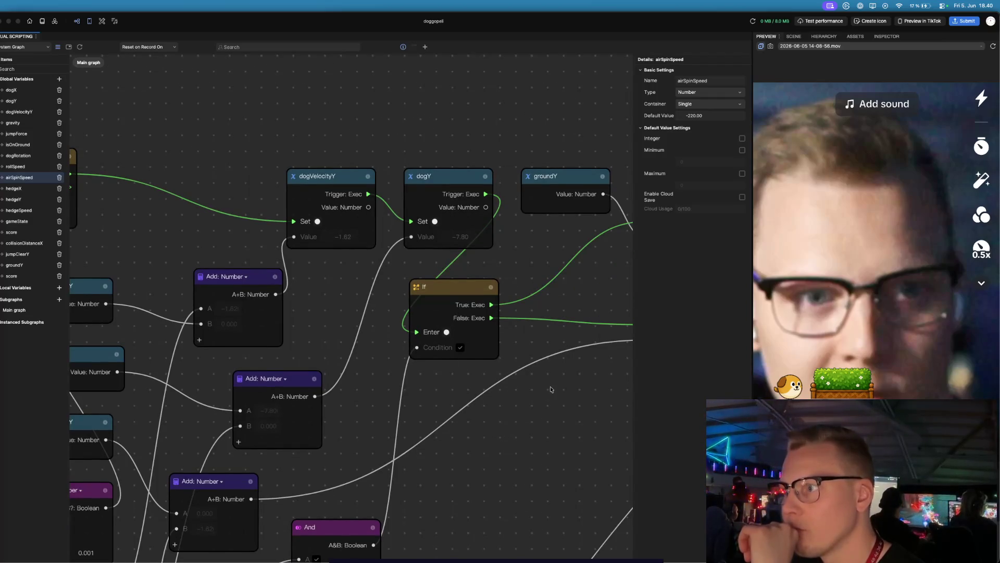
{"action": "mouse_move", "coordinate": [500, 432]}
{"action": "left_mouse_down"}
{"action": "mouse_move", "coordinate": [562, 298]}
{"action": "mouse_move", "coordinate": [564, 377]}
{"action": "left_mouse_up"}
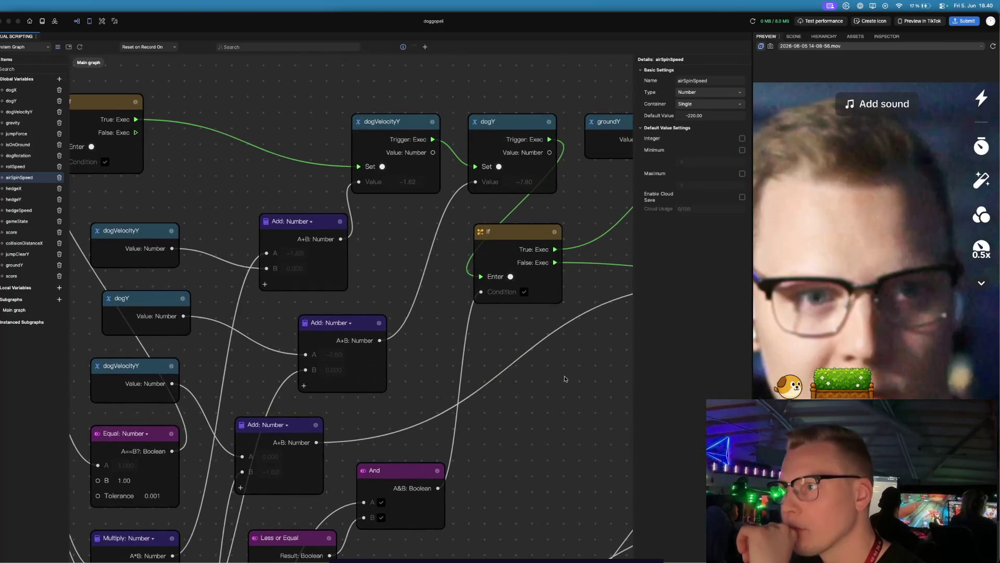
{"action": "scroll", "coordinate": [226, 306], "scroll_direction": "left", "scroll_amount": 5}
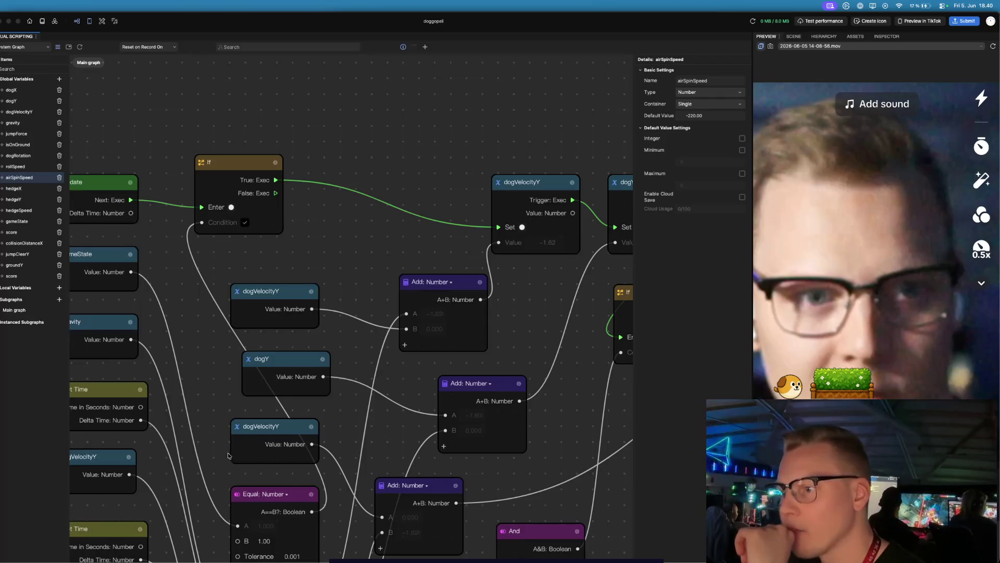
{"action": "scroll", "coordinate": [228, 458], "scroll_direction": "down", "scroll_amount": 5}
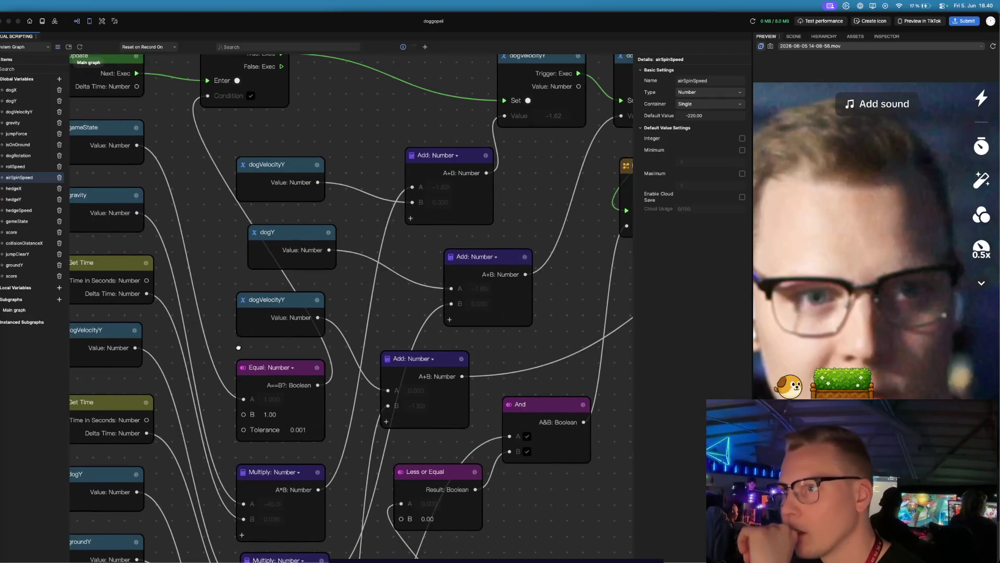
{"action": "scroll", "coordinate": [237, 344], "scroll_direction": "up", "scroll_amount": 4}
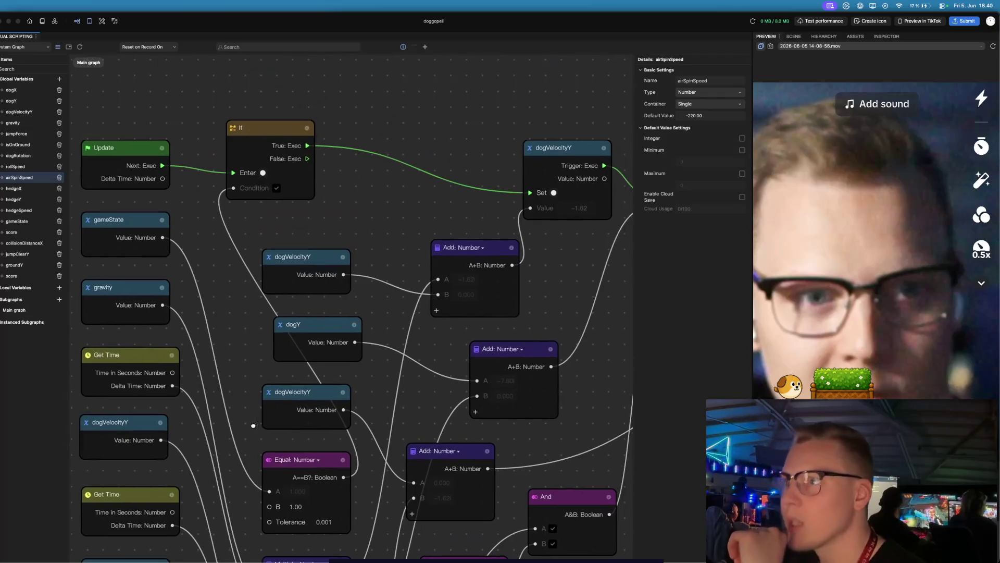
{"action": "scroll", "coordinate": [255, 425], "scroll_direction": "right", "scroll_amount": 2}
{"action": "left_click", "coordinate": [335, 127]}
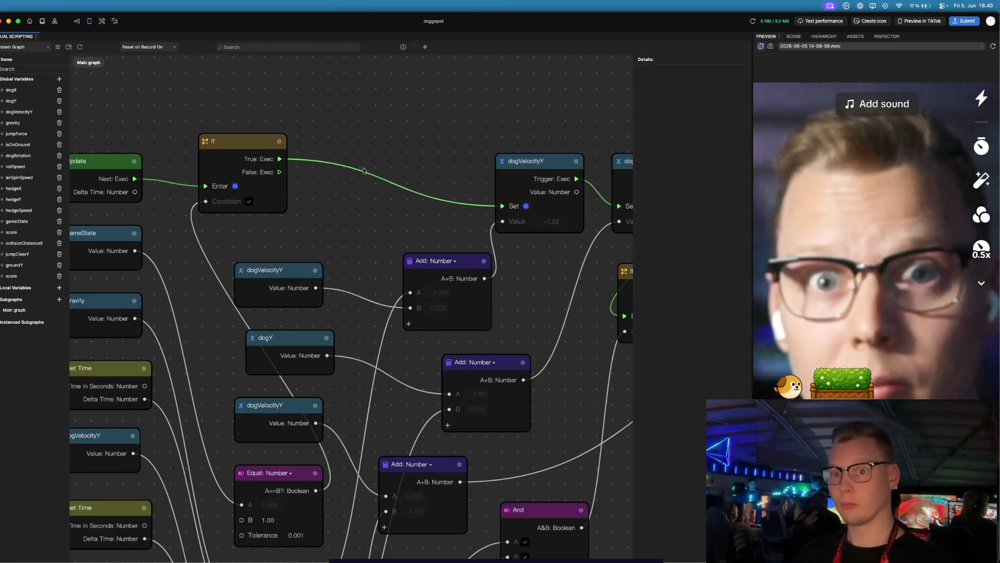
{"action": "left_click", "coordinate": [425, 46]}
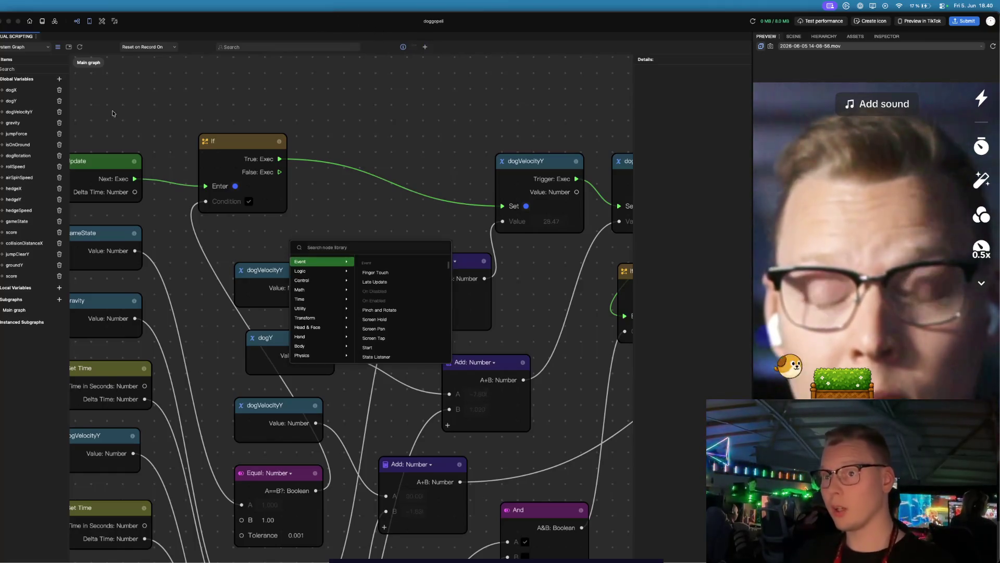
- Add a dogRotation setter between If and dogVelocityY, plus a dogRotation getter node
{"action": "left_click", "coordinate": [18, 156]}
{"action": "left_click_drag", "start_coordinate": [18, 155], "coordinate": [17, 166]}
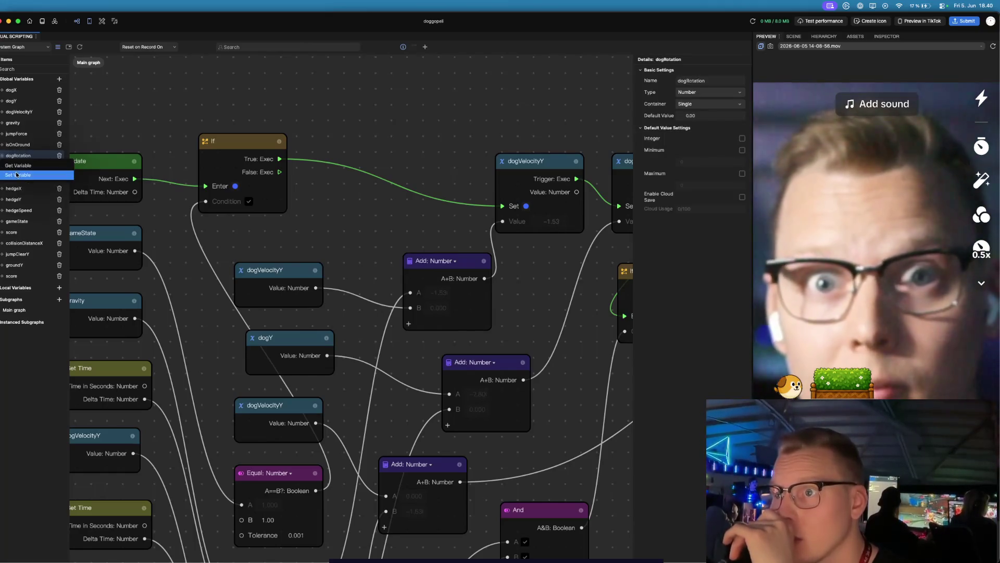
{"action": "left_click", "coordinate": [16, 175]}
{"action": "mouse_move", "coordinate": [391, 314]}
{"action": "left_mouse_down"}
{"action": "mouse_move", "coordinate": [366, 168]}
{"action": "mouse_move", "coordinate": [369, 136]}
{"action": "left_mouse_up"}
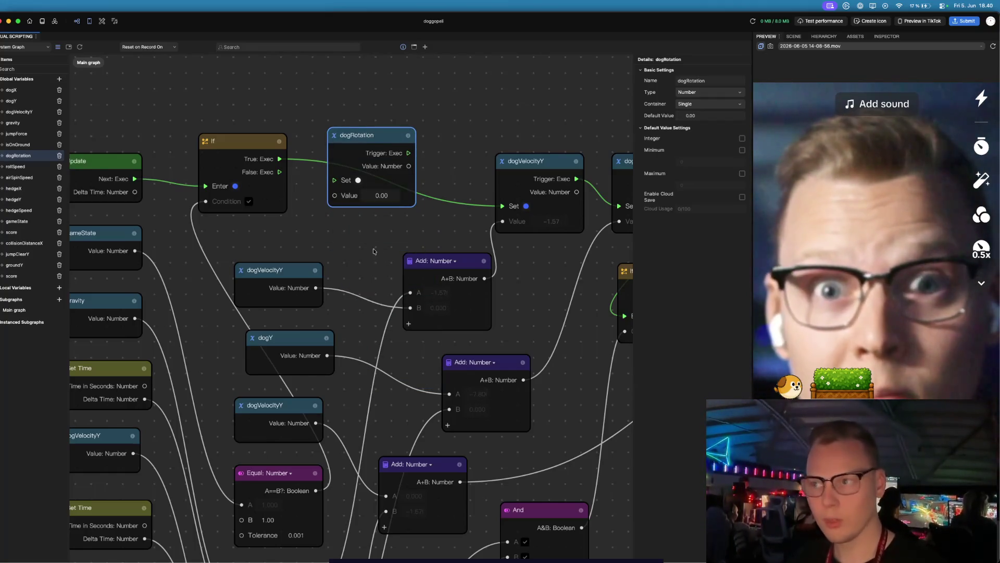
{"action": "scroll", "coordinate": [374, 253], "scroll_direction": "up", "scroll_amount": 3}
{"action": "scroll", "coordinate": [374, 254], "scroll_direction": "left", "scroll_amount": 2}
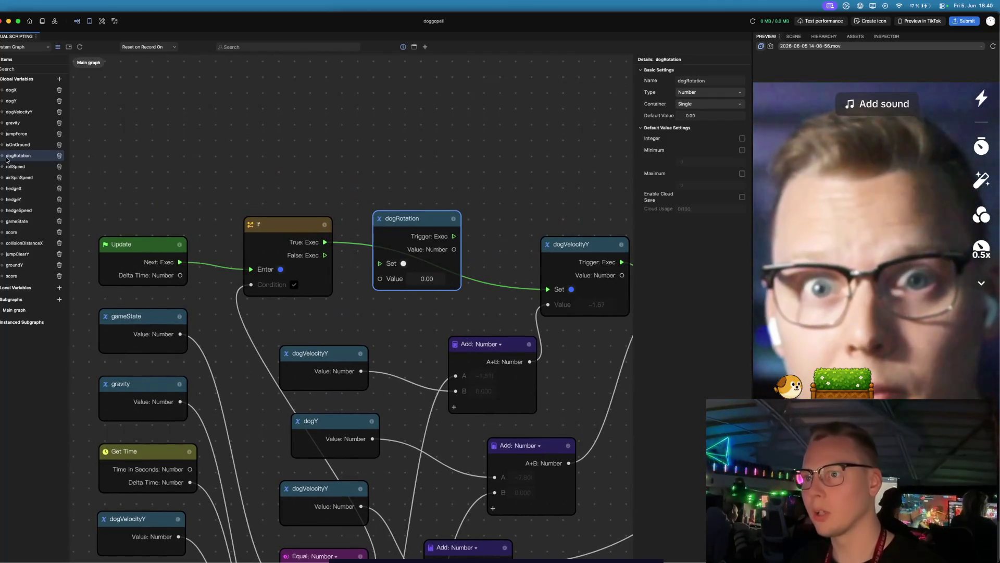
{"action": "left_click", "coordinate": [20, 155]}
{"action": "left_click", "coordinate": [25, 166]}
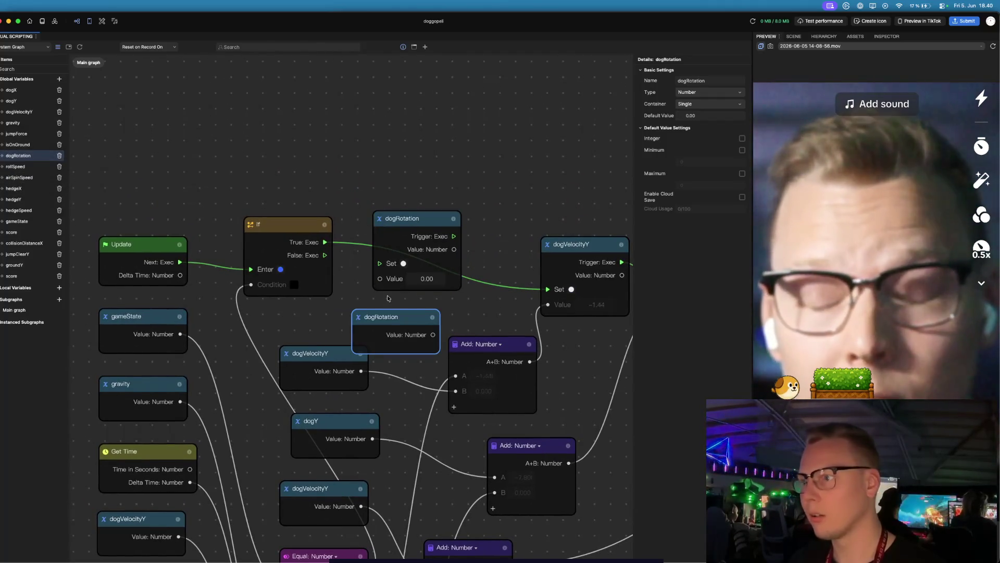
{"action": "left_click_drag", "start_coordinate": [412, 225], "coordinate": [437, 227]}
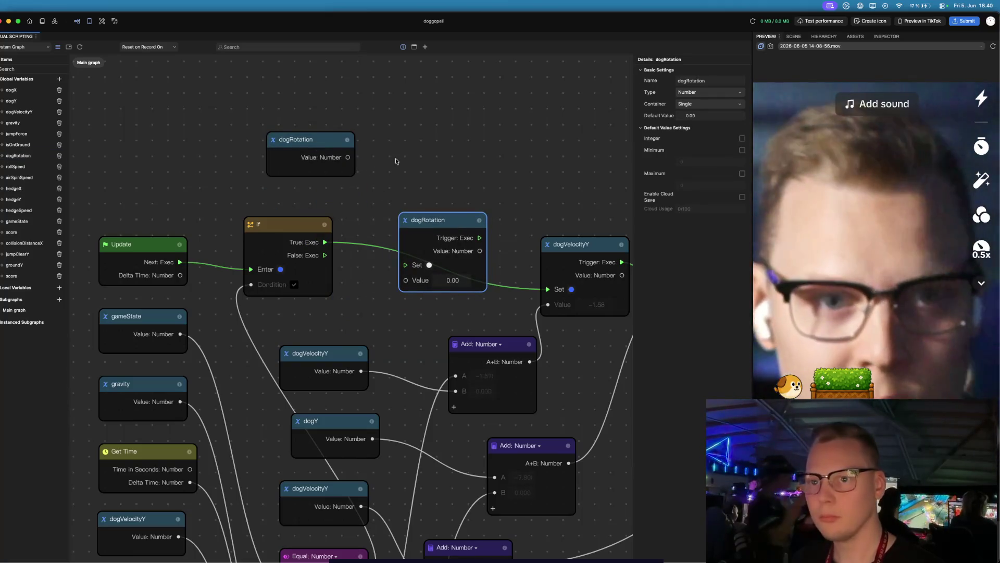
- Add a rollSpeed getter and a Get Time node together at the top of the graph
{"action": "left_click", "coordinate": [16, 166]}
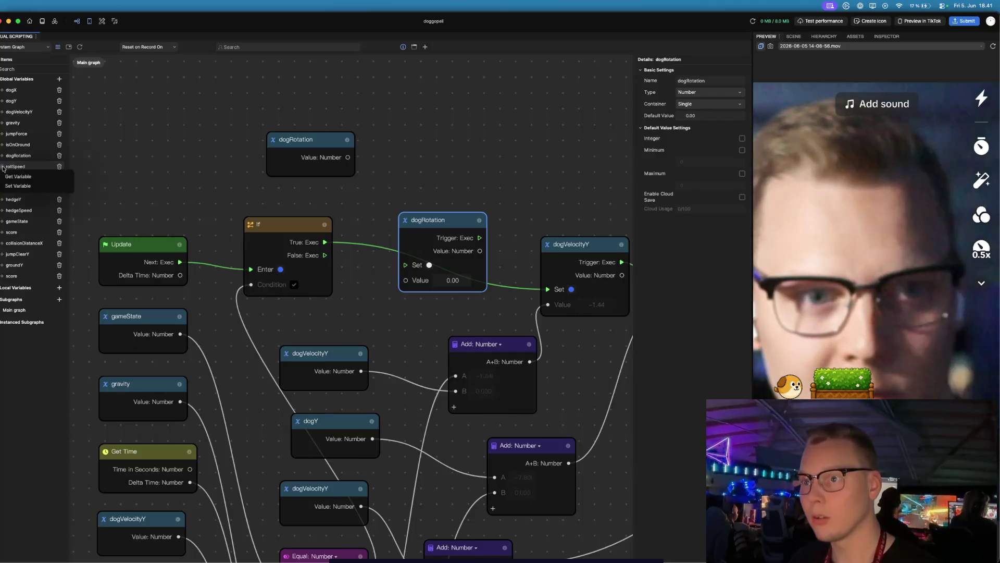
{"action": "left_click", "coordinate": [24, 176]}
{"action": "left_click_drag", "start_coordinate": [388, 317], "coordinate": [300, 81]}
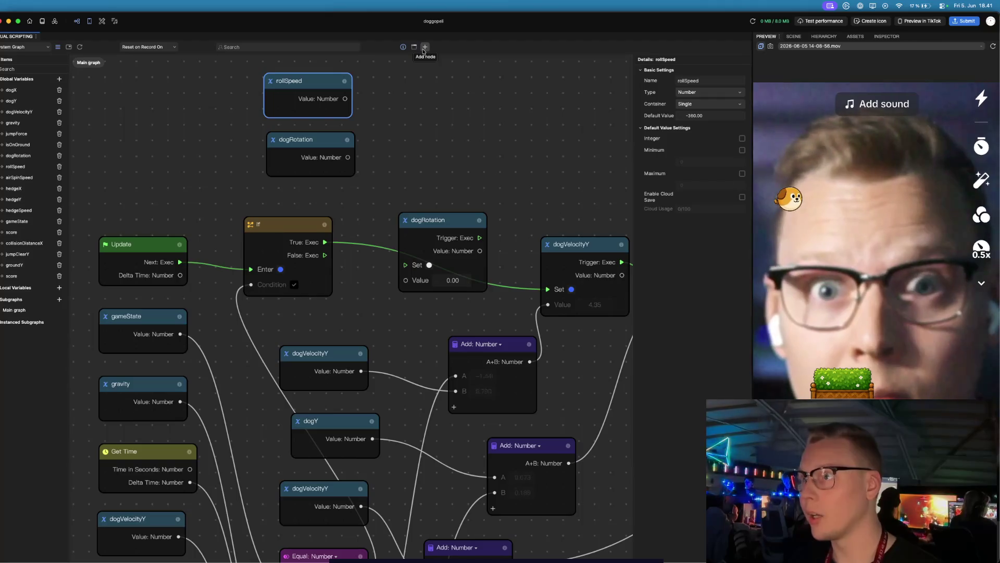
{"action": "key", "text": "Tab"}
{"action": "type", "text": "time"}
{"action": "key", "text": "Down"}
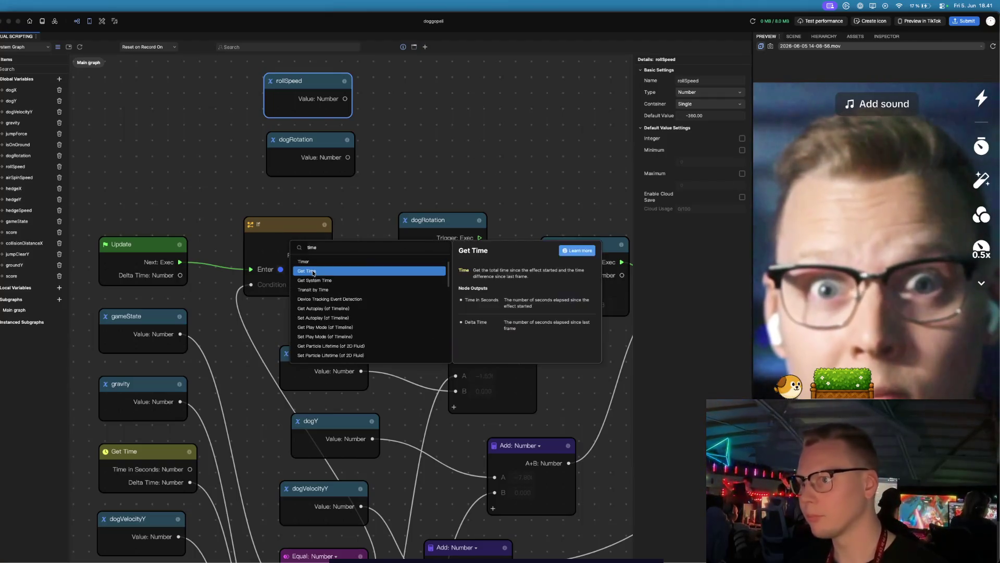
{"action": "key", "text": "Return"}
{"action": "left_click_drag", "start_coordinate": [431, 348], "coordinate": [444, 131]}
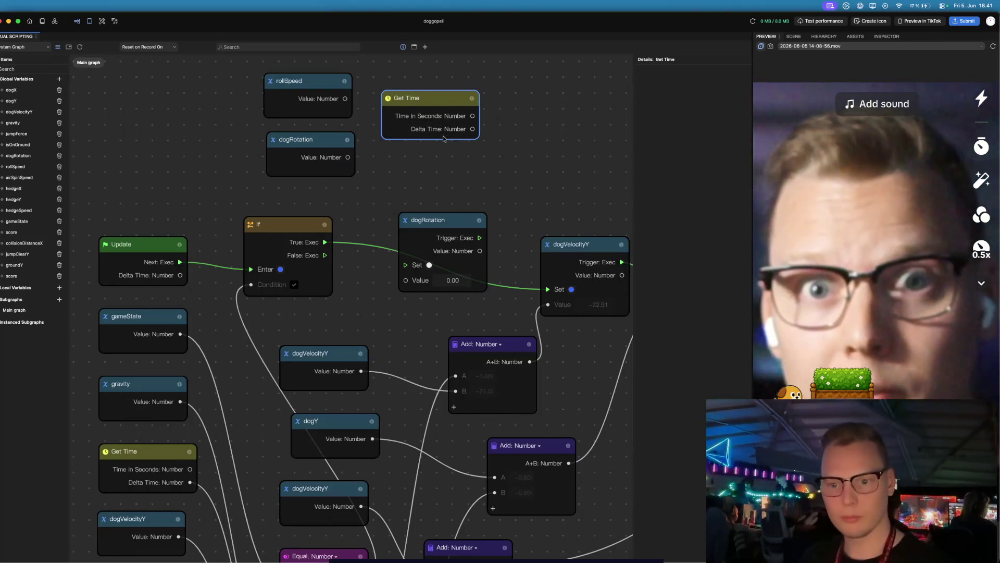
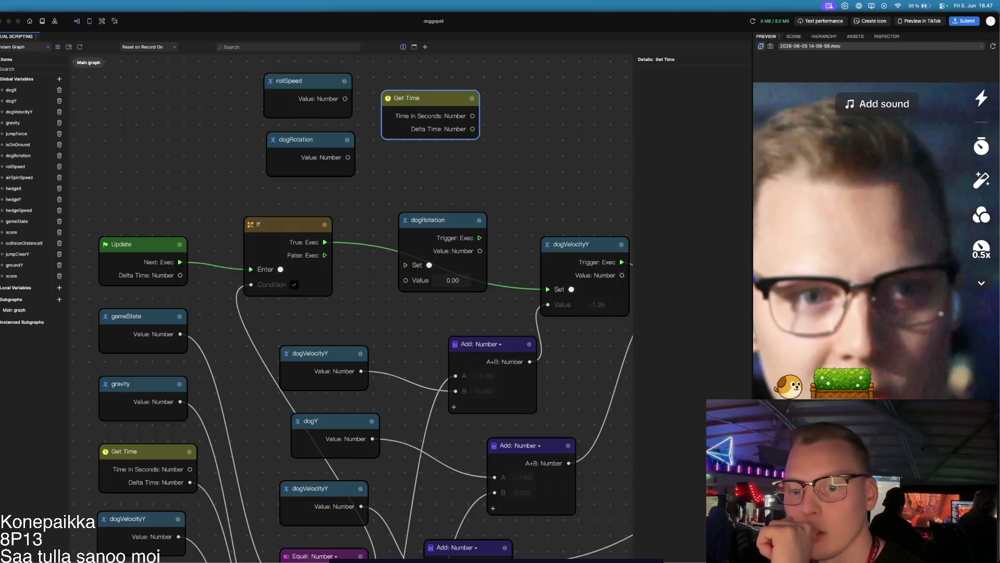
- Add a Multiply node ('mu') and an Add: Number node ('add') from the node search
{"action": "key", "text": "XF86AudioRaiseVolume"}
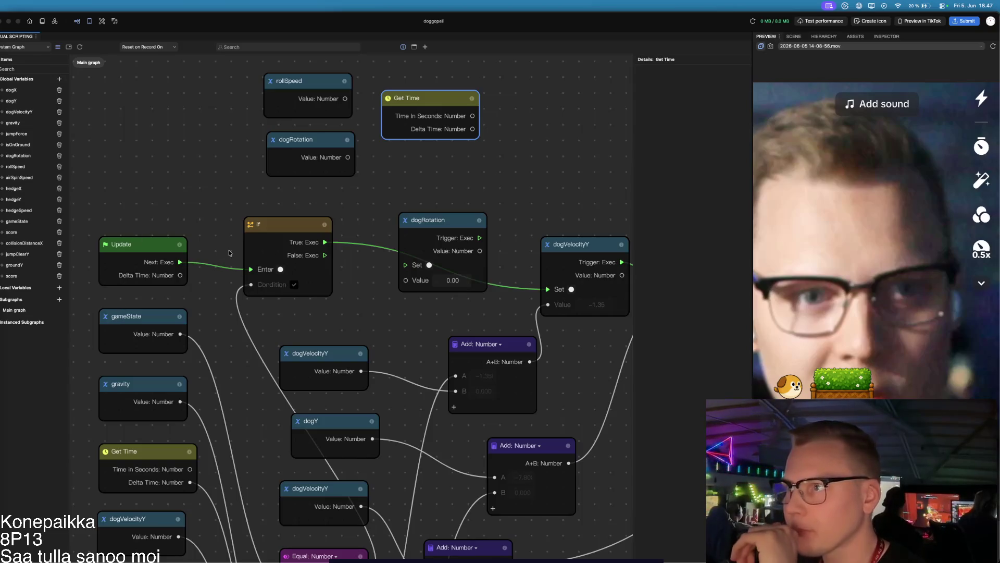
{"action": "left_click_drag", "start_coordinate": [335, 213], "coordinate": [254, 224]}
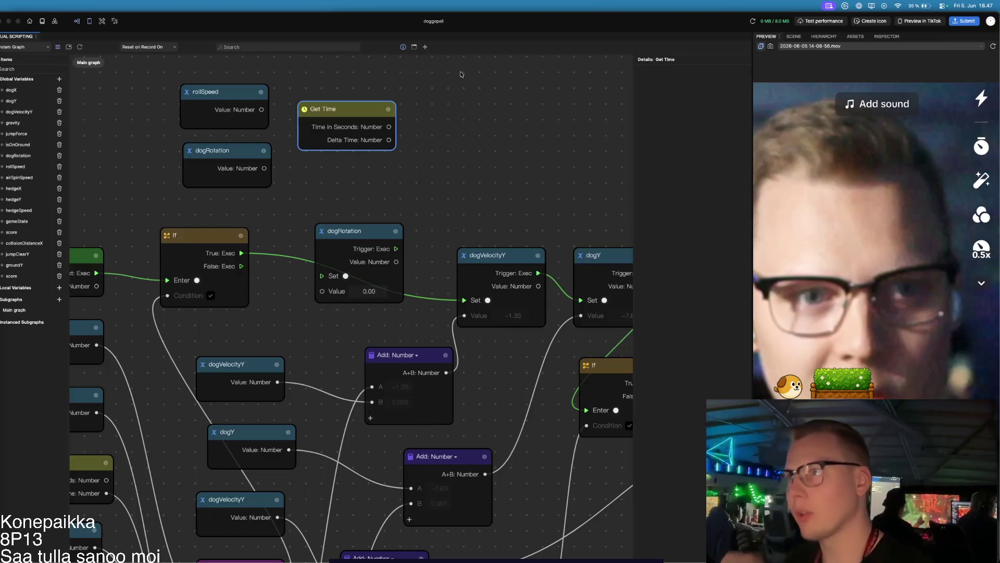
{"action": "left_click", "coordinate": [425, 47]}
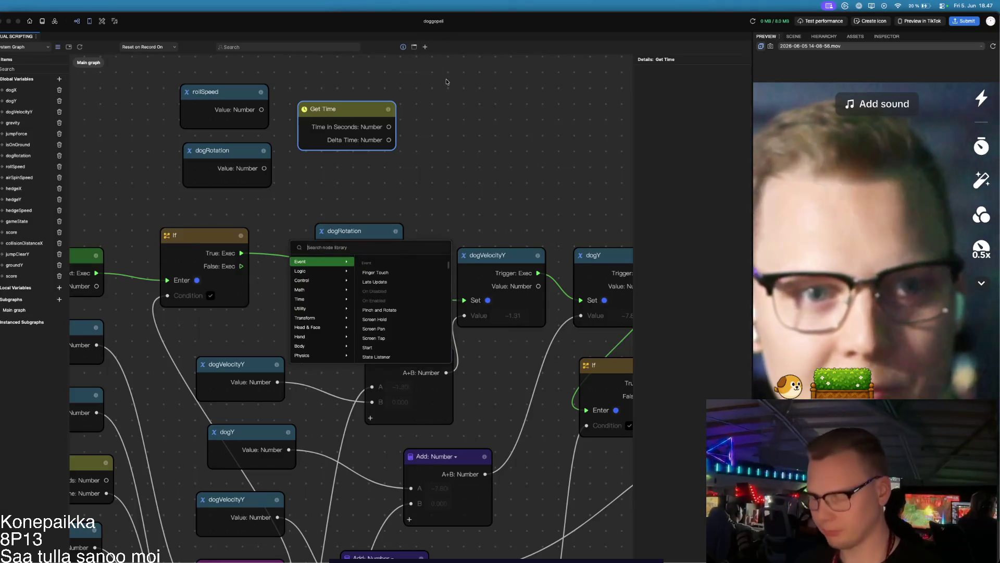
{"action": "type", "text": "mul"}
{"action": "key", "text": "Return"}
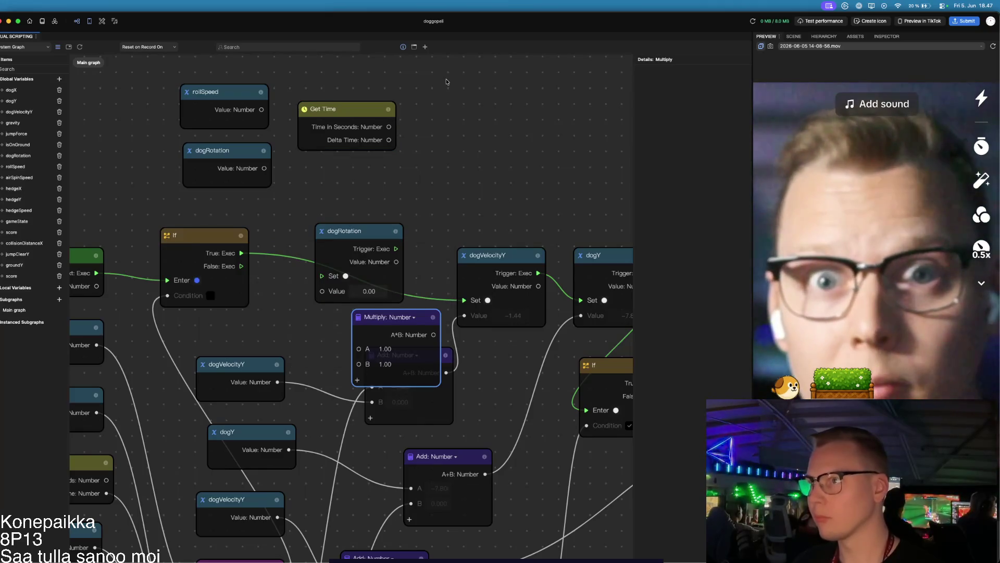
{"action": "left_click", "coordinate": [425, 47]}
{"action": "type", "text": "add"}
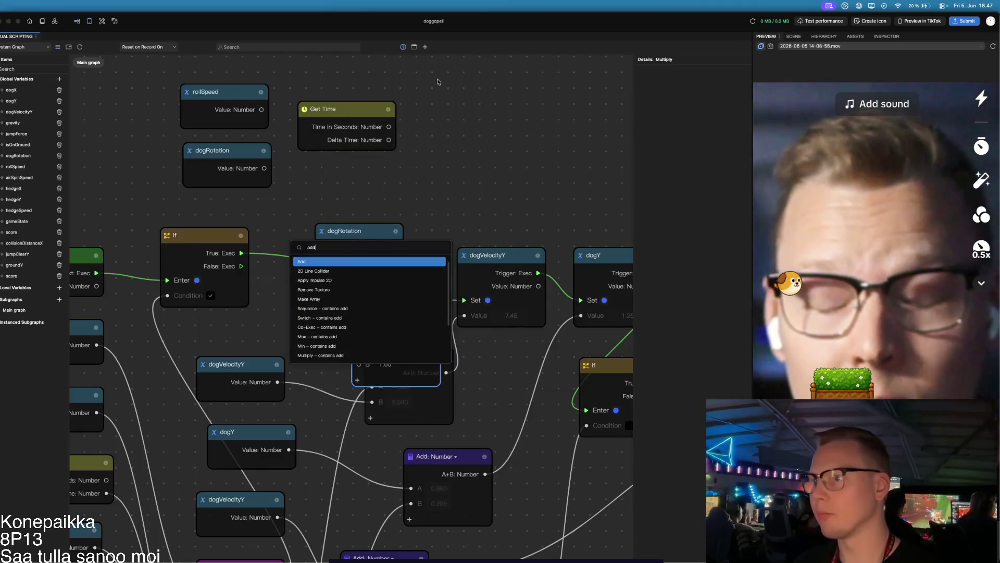
{"action": "key", "text": "Return"}
- Arrange Add and Multiply beside Get Time, with Get Time and rollSpeed near the top
{"action": "mouse_move", "coordinate": [410, 317]}
{"action": "left_mouse_down"}
{"action": "mouse_move", "coordinate": [466, 134]}
{"action": "mouse_move", "coordinate": [493, 117]}
{"action": "left_mouse_up"}
{"action": "mouse_move", "coordinate": [431, 323]}
{"action": "left_mouse_down"}
{"action": "mouse_move", "coordinate": [396, 232]}
{"action": "mouse_move", "coordinate": [389, 147]}
{"action": "mouse_move", "coordinate": [359, 144]}
{"action": "left_mouse_up"}
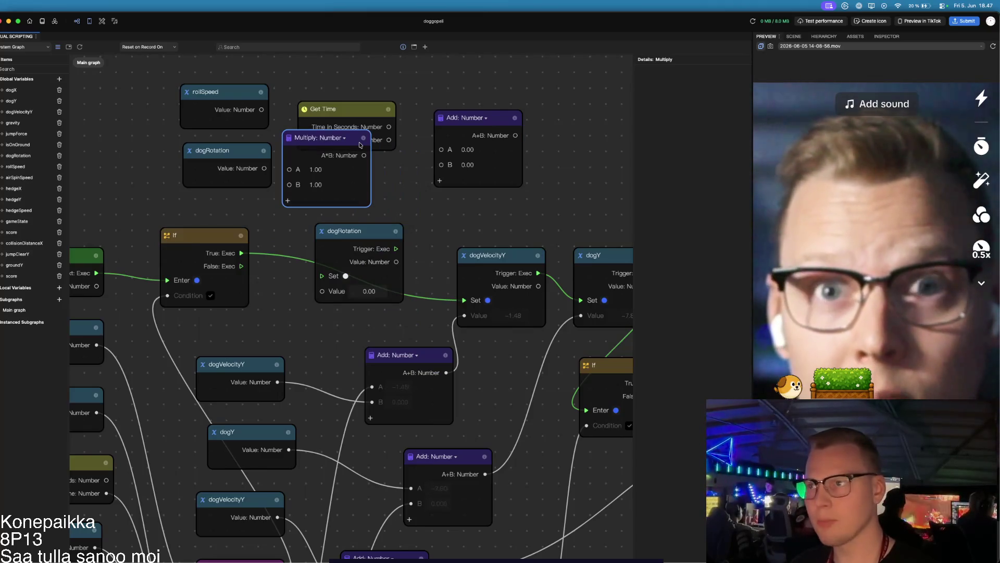
{"action": "mouse_move", "coordinate": [370, 118]}
{"action": "left_mouse_down"}
{"action": "mouse_move", "coordinate": [246, 86]}
{"action": "mouse_move", "coordinate": [199, 87]}
{"action": "mouse_move", "coordinate": [218, 75]}
{"action": "mouse_move", "coordinate": [206, 105]}
{"action": "mouse_move", "coordinate": [193, 260]}
{"action": "left_mouse_up"}
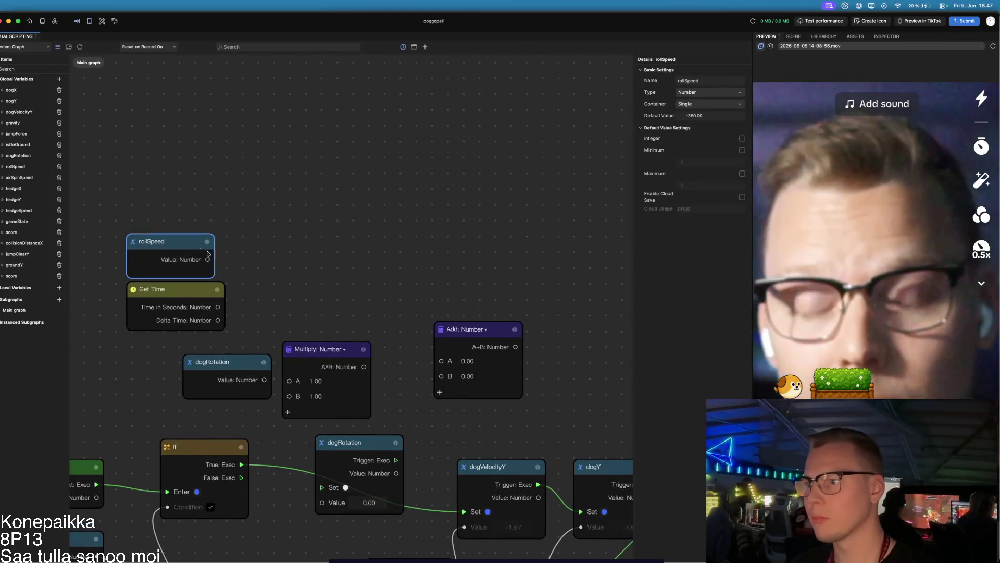
- Multiply rollSpeed by Get Time's Delta Time in the Multiply node
{"action": "mouse_move", "coordinate": [358, 349]}
{"action": "left_mouse_down"}
{"action": "mouse_move", "coordinate": [307, 248]}
{"action": "mouse_move", "coordinate": [313, 228]}
{"action": "left_mouse_up"}
{"action": "left_click_drag", "start_coordinate": [208, 259], "coordinate": [245, 261]}
{"action": "mouse_move", "coordinate": [218, 320]}
{"action": "left_mouse_down"}
{"action": "mouse_move", "coordinate": [242, 277]}
{"action": "mouse_move", "coordinate": [176, 290]}
{"action": "mouse_move", "coordinate": [180, 298]}
{"action": "left_mouse_up"}
- Add the Multiply result to dogRotation and feed the sum into dogRotation's Set Value
{"action": "mouse_move", "coordinate": [244, 364]}
{"action": "left_mouse_down"}
{"action": "mouse_move", "coordinate": [288, 366]}
{"action": "mouse_move", "coordinate": [228, 379]}
{"action": "left_mouse_up"}
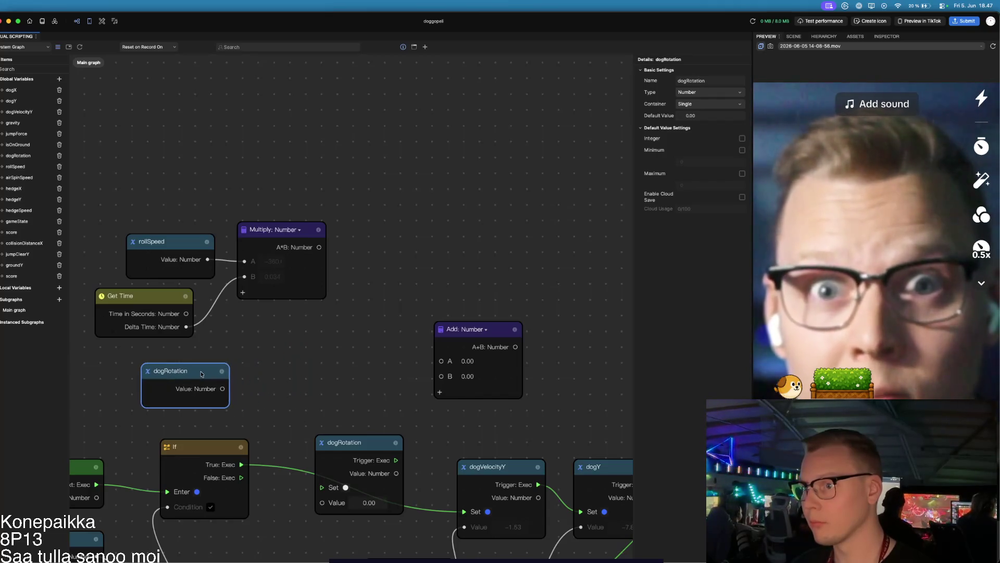
{"action": "left_click_drag", "start_coordinate": [486, 334], "coordinate": [322, 343]}
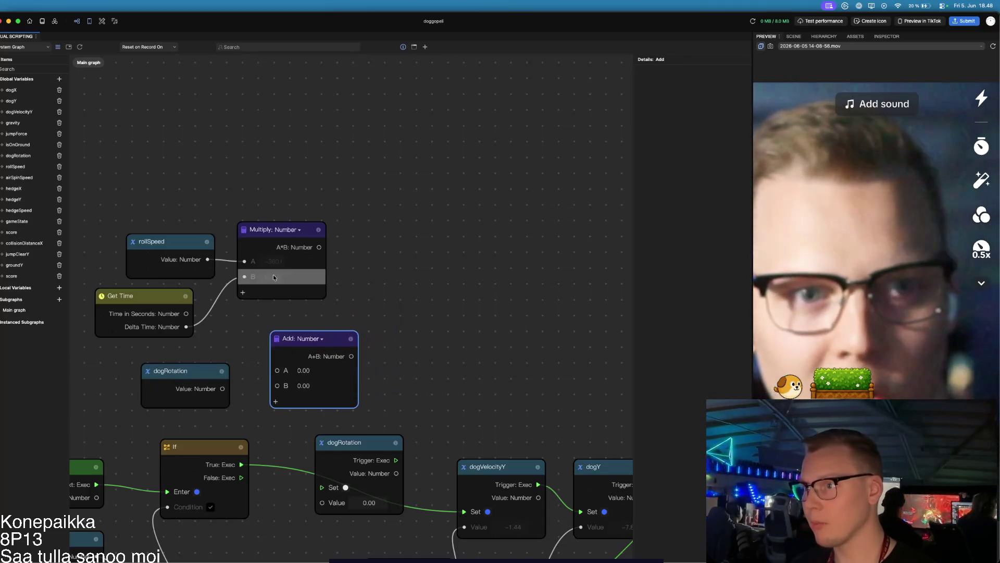
{"action": "mouse_move", "coordinate": [319, 247]}
{"action": "left_mouse_down"}
{"action": "mouse_move", "coordinate": [266, 350]}
{"action": "mouse_move", "coordinate": [279, 369]}
{"action": "left_mouse_up"}
{"action": "mouse_move", "coordinate": [223, 388]}
{"action": "left_mouse_down"}
{"action": "mouse_move", "coordinate": [306, 385]}
{"action": "mouse_move", "coordinate": [275, 465]}
{"action": "mouse_move", "coordinate": [306, 374]}
{"action": "left_mouse_up"}
{"action": "mouse_move", "coordinate": [351, 345]}
{"action": "left_mouse_down"}
{"action": "mouse_move", "coordinate": [380, 396]}
{"action": "mouse_move", "coordinate": [335, 436]}
{"action": "mouse_move", "coordinate": [305, 492]}
{"action": "mouse_move", "coordinate": [315, 503]}
{"action": "left_mouse_up"}
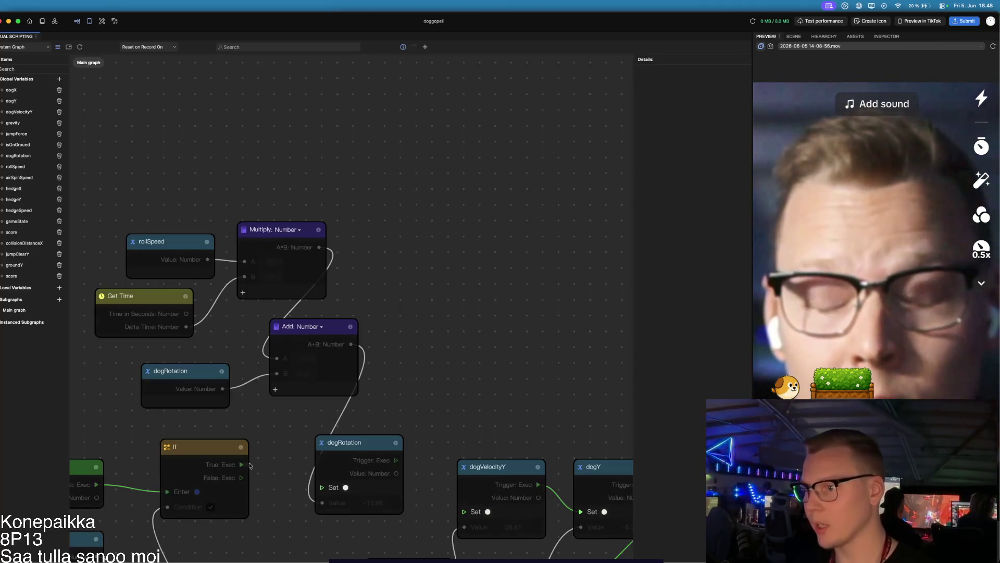
{"action": "left_click_drag", "start_coordinate": [247, 465], "coordinate": [250, 438]}
- Dismiss the node popup and drag the dogRotation Set node up beside the Add node
{"action": "left_click", "coordinate": [331, 412]}
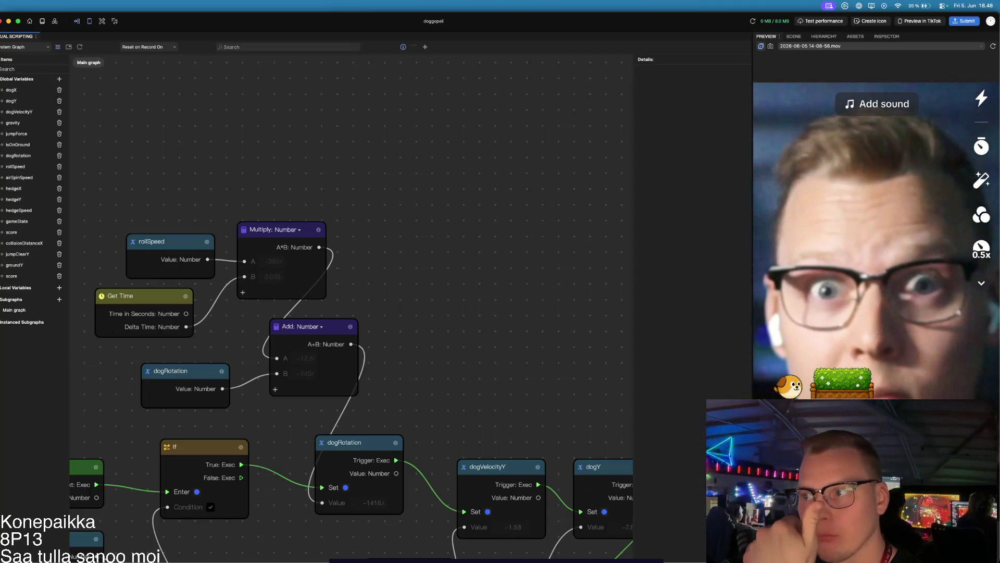
{"action": "mouse_move", "coordinate": [256, 421]}
{"action": "left_mouse_down"}
{"action": "mouse_move", "coordinate": [214, 346]}
{"action": "mouse_move", "coordinate": [270, 312]}
{"action": "left_mouse_up"}
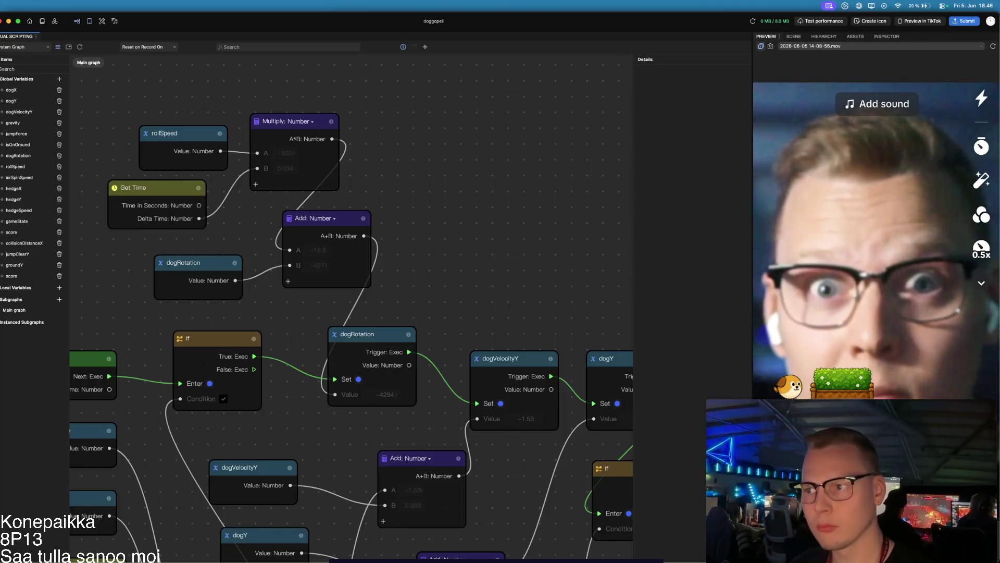
{"action": "scroll", "coordinate": [230, 418], "scroll_direction": "down", "scroll_amount": 1}
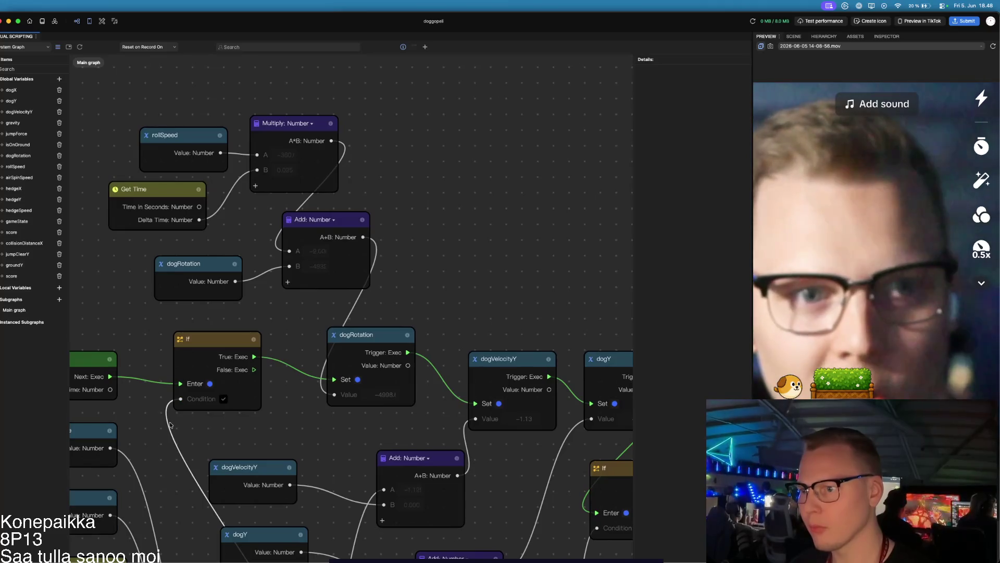
{"action": "scroll", "coordinate": [242, 433], "scroll_direction": "down", "scroll_amount": 5}
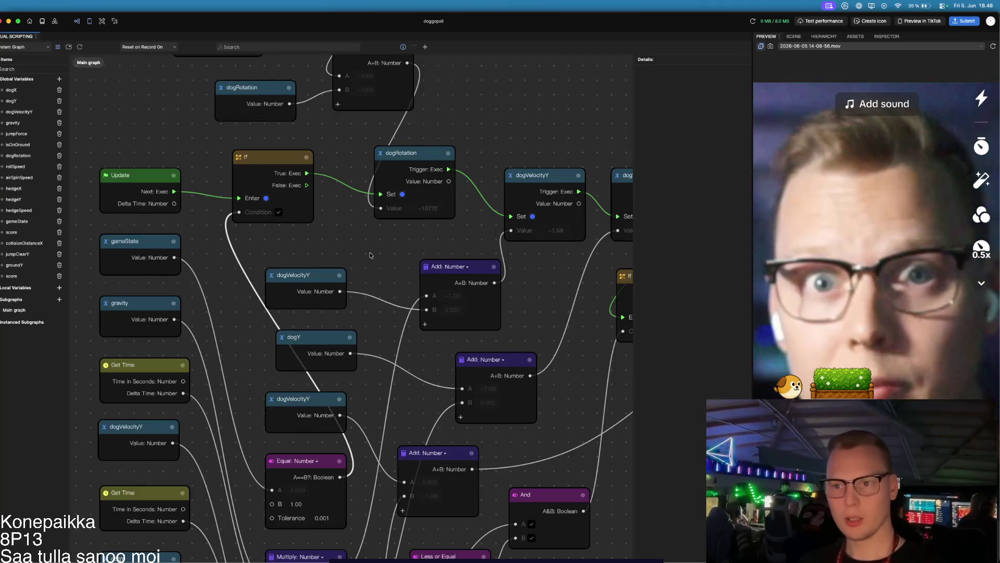
{"action": "scroll", "coordinate": [369, 255], "scroll_direction": "up", "scroll_amount": 5}
{"action": "scroll", "coordinate": [370, 255], "scroll_direction": "right", "scroll_amount": 3}
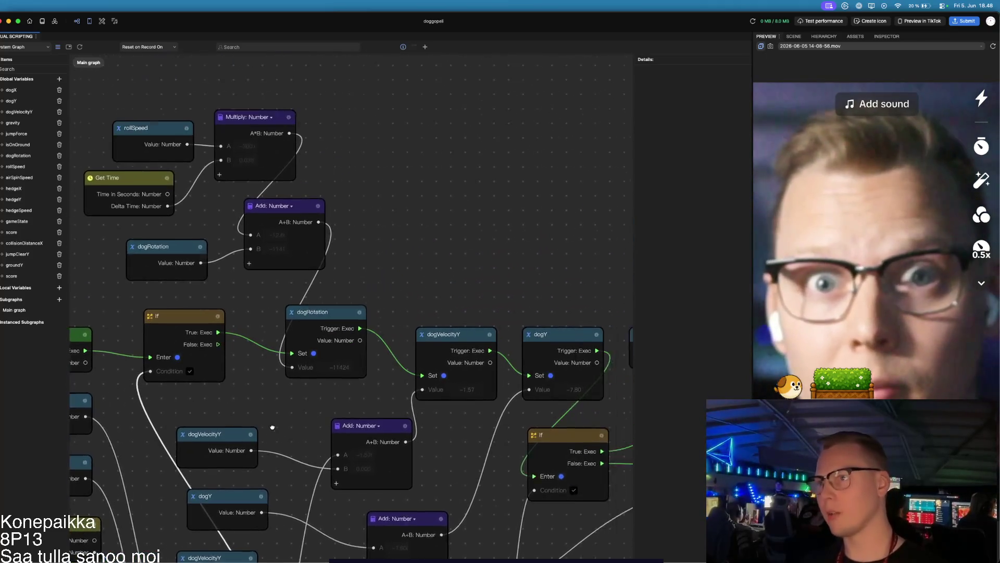
{"action": "scroll", "coordinate": [379, 281], "scroll_direction": "down", "scroll_amount": 1}
{"action": "scroll", "coordinate": [379, 281], "scroll_direction": "left", "scroll_amount": 1}
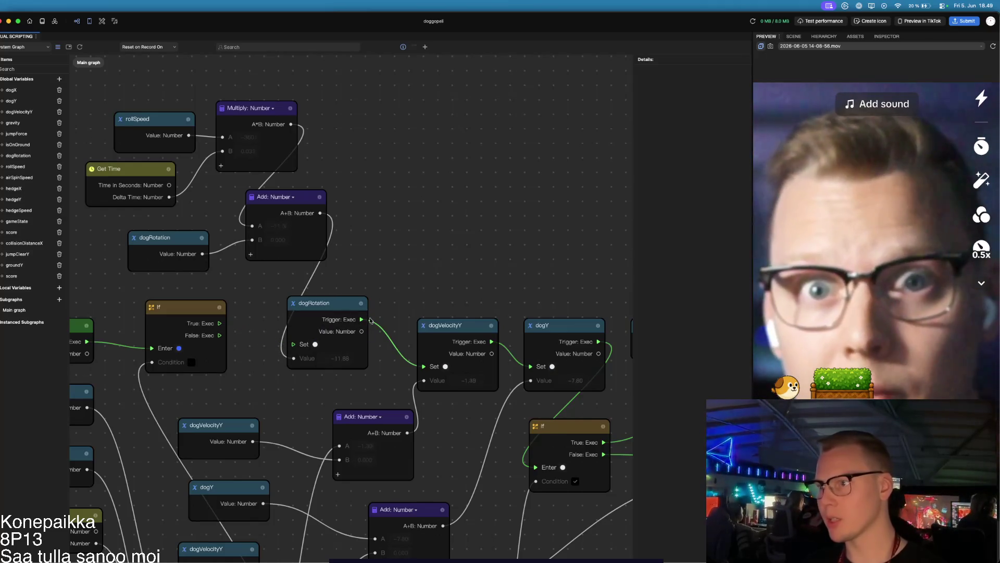
{"action": "mouse_move", "coordinate": [342, 309]}
{"action": "left_mouse_down"}
{"action": "mouse_move", "coordinate": [363, 306]}
{"action": "mouse_move", "coordinate": [409, 217]}
{"action": "mouse_move", "coordinate": [387, 199]}
{"action": "mouse_move", "coordinate": [405, 207]}
{"action": "left_mouse_up"}
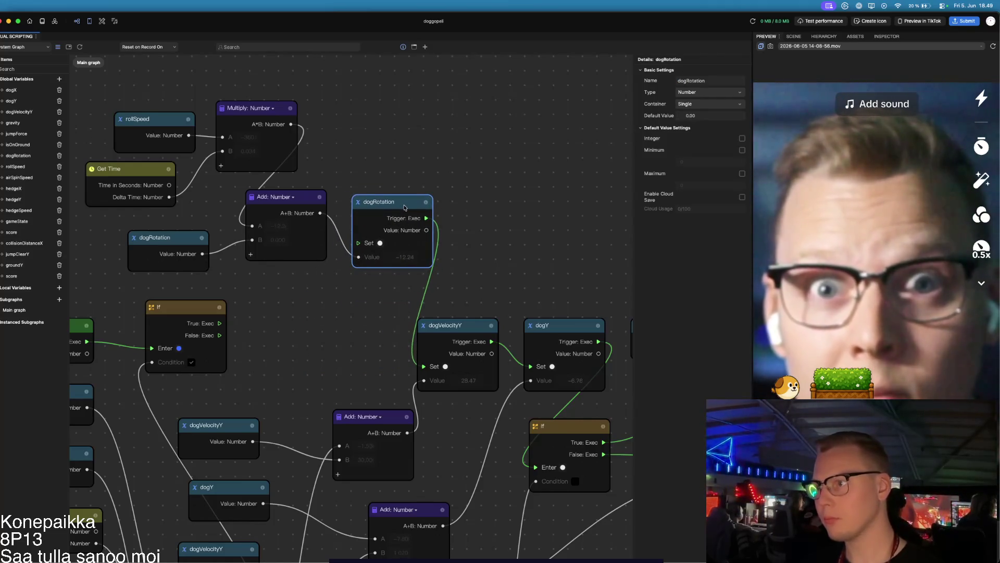
- Add a new If node between the first If and the setters
{"action": "left_click", "coordinate": [310, 305]}
{"action": "left_click", "coordinate": [425, 47]}
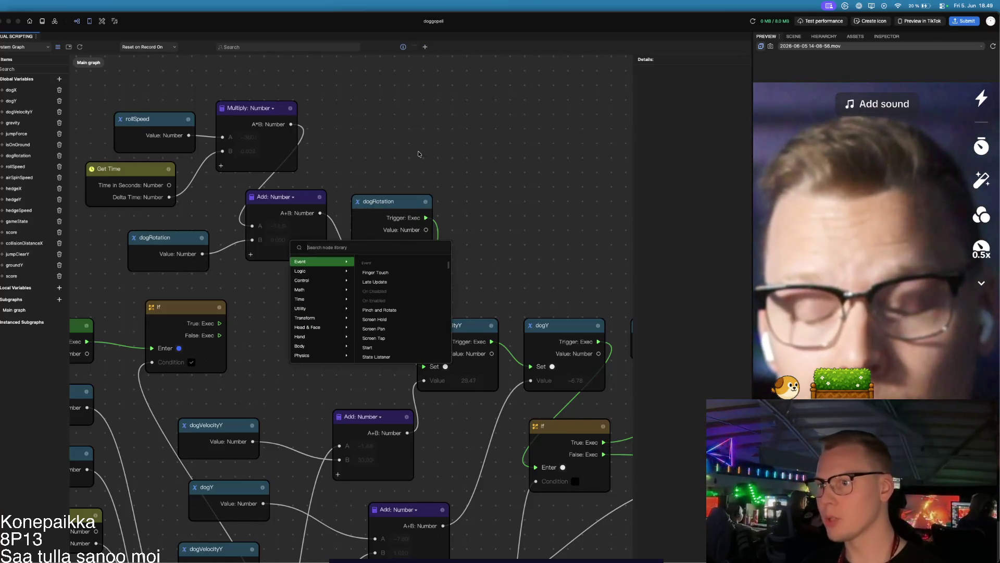
{"action": "mouse_move", "coordinate": [300, 271]}
{"action": "left_click", "coordinate": [375, 282]}
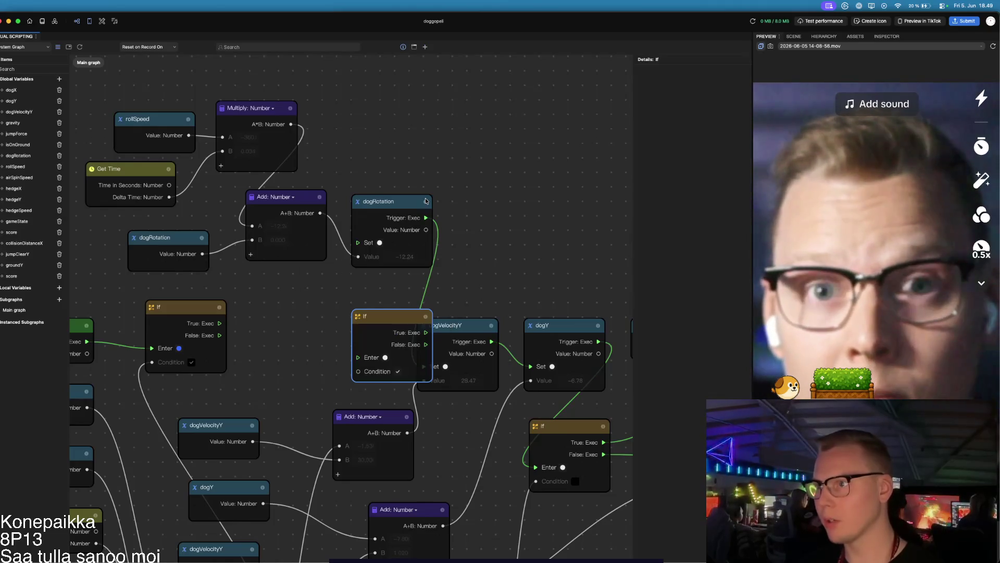
{"action": "left_click_drag", "start_coordinate": [396, 320], "coordinate": [304, 306]}
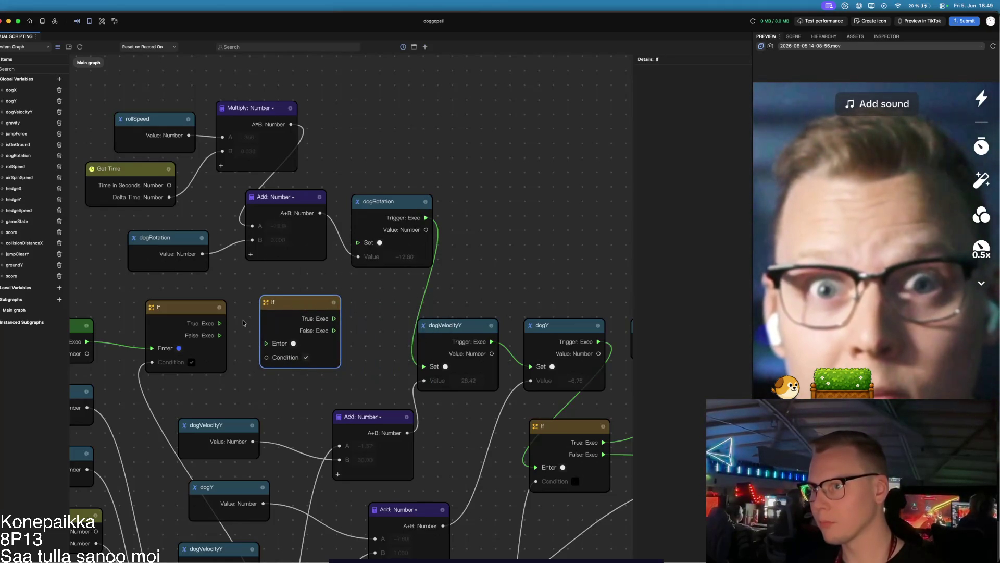
- Run the new If from the first If's True; its False drives dogVelocityY, True drives dogRotation
{"action": "left_click_drag", "start_coordinate": [221, 323], "coordinate": [265, 344]}
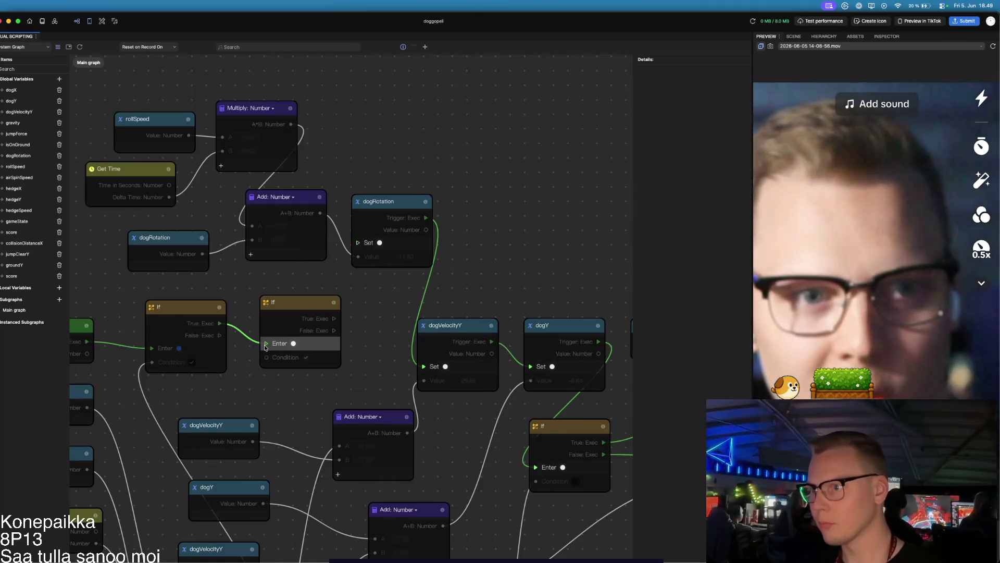
{"action": "left_click_drag", "start_coordinate": [334, 330], "coordinate": [428, 372]}
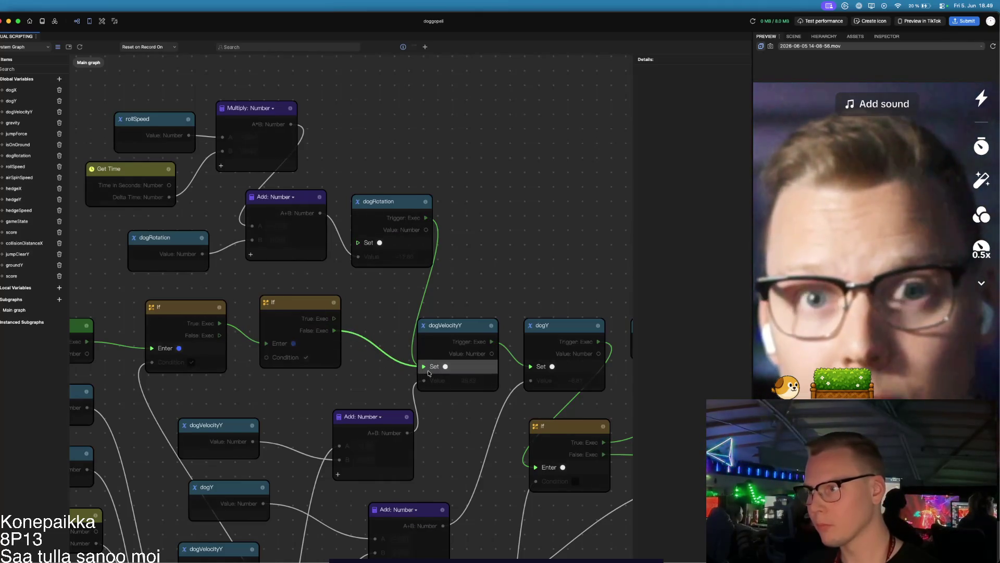
{"action": "mouse_move", "coordinate": [332, 320]}
{"action": "left_mouse_down"}
{"action": "mouse_move", "coordinate": [362, 266]}
{"action": "mouse_move", "coordinate": [358, 242]}
{"action": "left_mouse_up"}
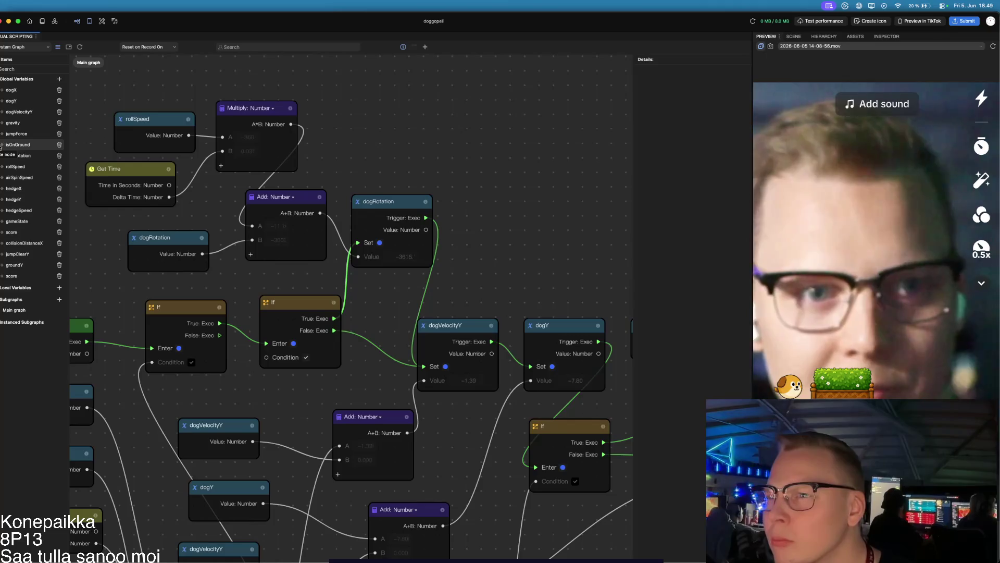
- Place an isOnGround Get Variable node below the new If and nudge the If up-left
{"action": "right_click", "coordinate": [21, 155]}
{"action": "left_click", "coordinate": [19, 156]}
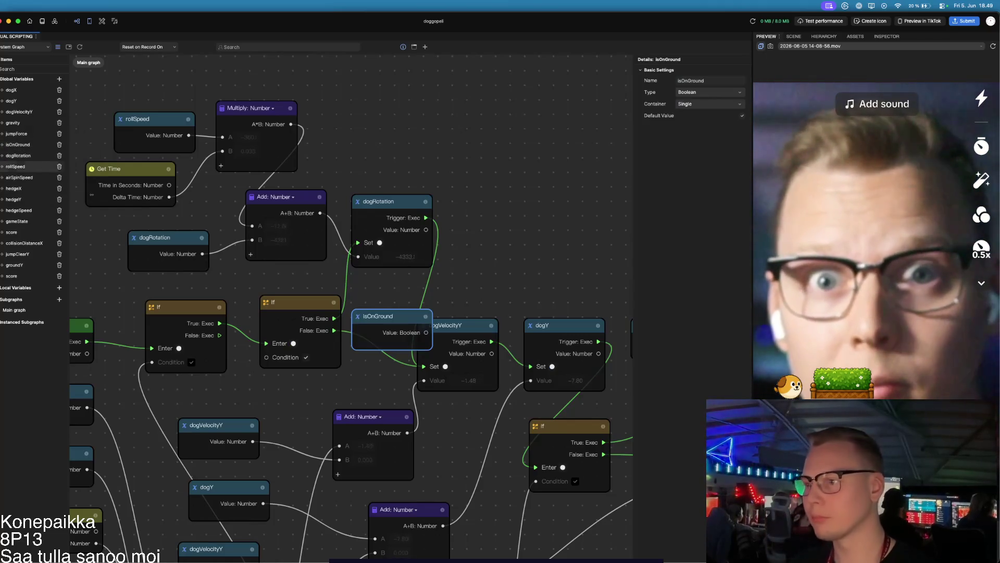
{"action": "mouse_move", "coordinate": [410, 318]}
{"action": "left_mouse_down"}
{"action": "mouse_move", "coordinate": [287, 379]}
{"action": "mouse_move", "coordinate": [210, 382]}
{"action": "mouse_move", "coordinate": [237, 396]}
{"action": "mouse_move", "coordinate": [264, 360]}
{"action": "left_mouse_up"}
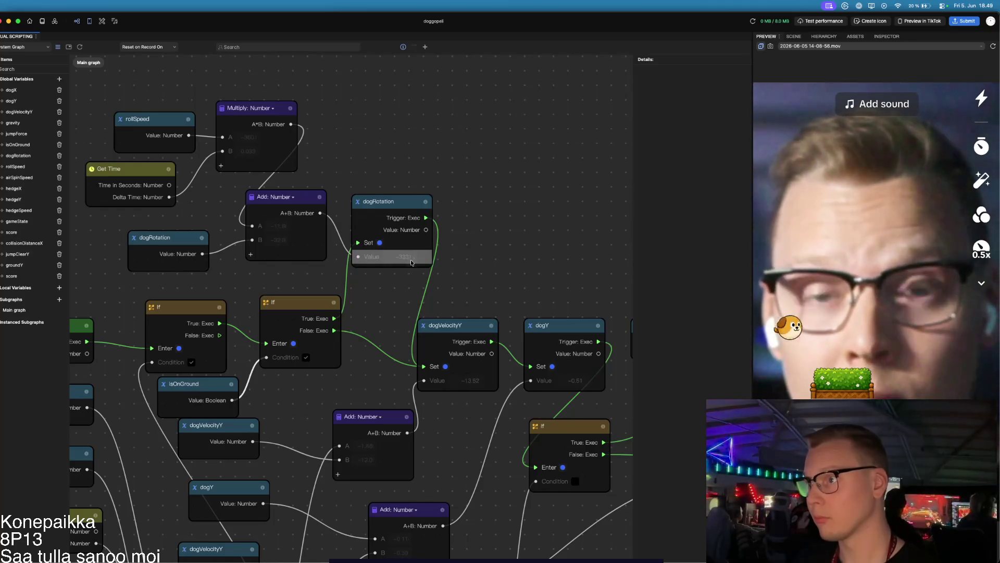
{"action": "left_click_drag", "start_coordinate": [309, 307], "coordinate": [298, 292]}
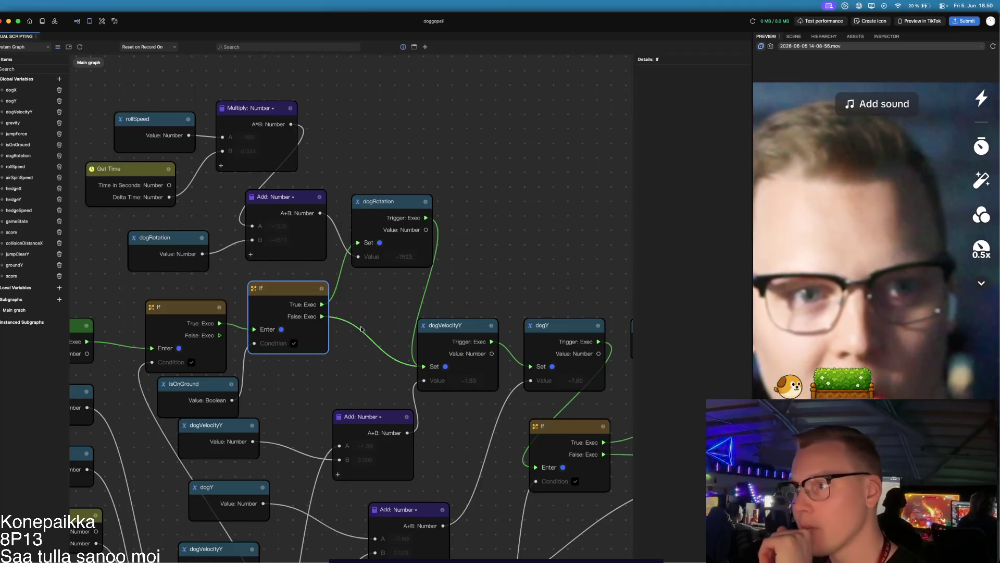
- Move the five rotation nodes higher and bring the If node up near them
{"action": "mouse_move", "coordinate": [103, 280]}
{"action": "left_mouse_down"}
{"action": "mouse_move", "coordinate": [511, 268]}
{"action": "mouse_move", "coordinate": [521, 101]}
{"action": "left_mouse_up"}
{"action": "scroll", "coordinate": [447, 265], "scroll_direction": "down", "scroll_amount": 5}
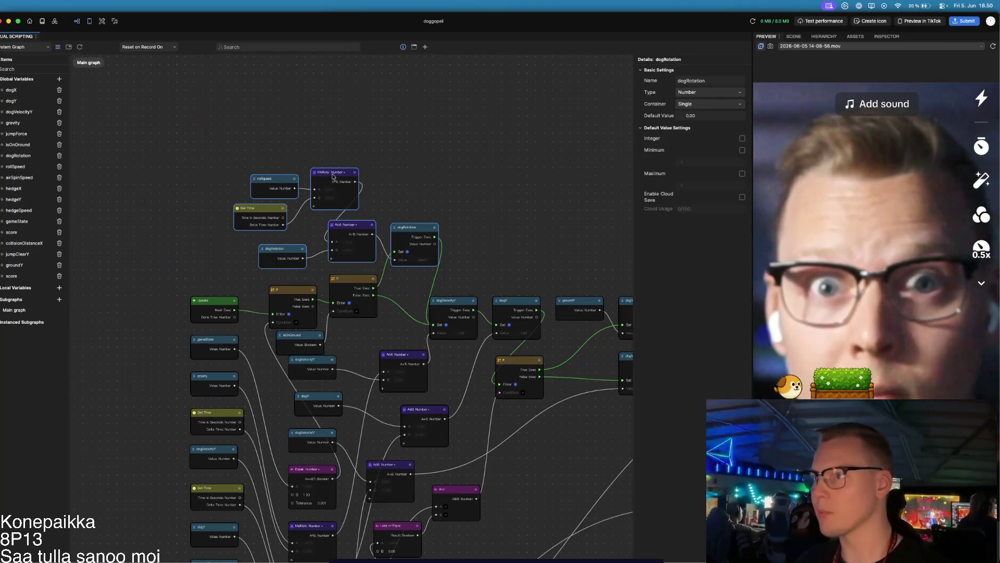
{"action": "mouse_move", "coordinate": [330, 178]}
{"action": "left_mouse_down"}
{"action": "mouse_move", "coordinate": [346, 208]}
{"action": "mouse_move", "coordinate": [319, 106]}
{"action": "mouse_move", "coordinate": [344, 138]}
{"action": "mouse_move", "coordinate": [330, 69]}
{"action": "left_mouse_up"}
{"action": "mouse_move", "coordinate": [354, 279]}
{"action": "left_mouse_down"}
{"action": "mouse_move", "coordinate": [291, 235]}
{"action": "mouse_move", "coordinate": [316, 212]}
{"action": "mouse_move", "coordinate": [306, 204]}
{"action": "left_mouse_up"}
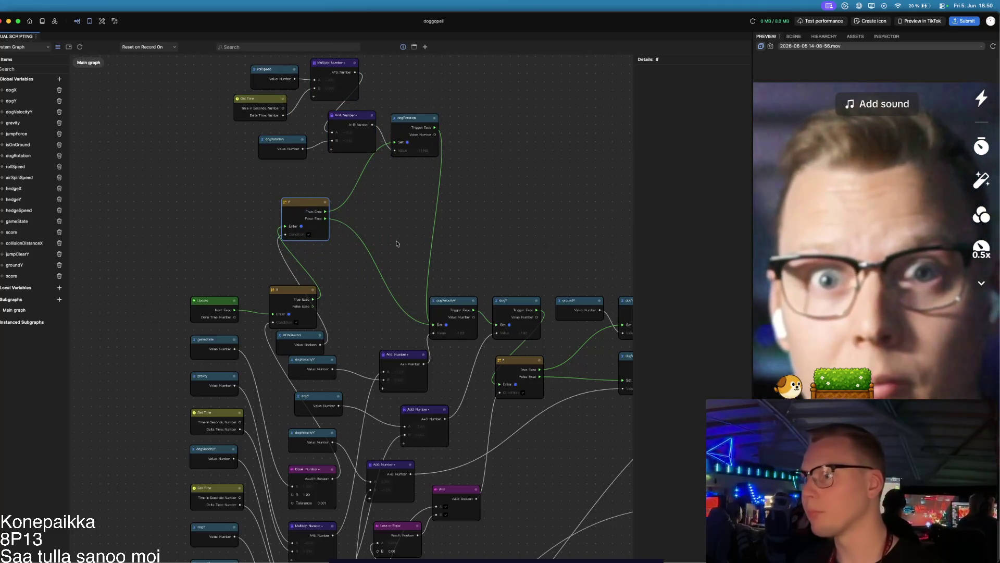
{"action": "left_click", "coordinate": [373, 244]}
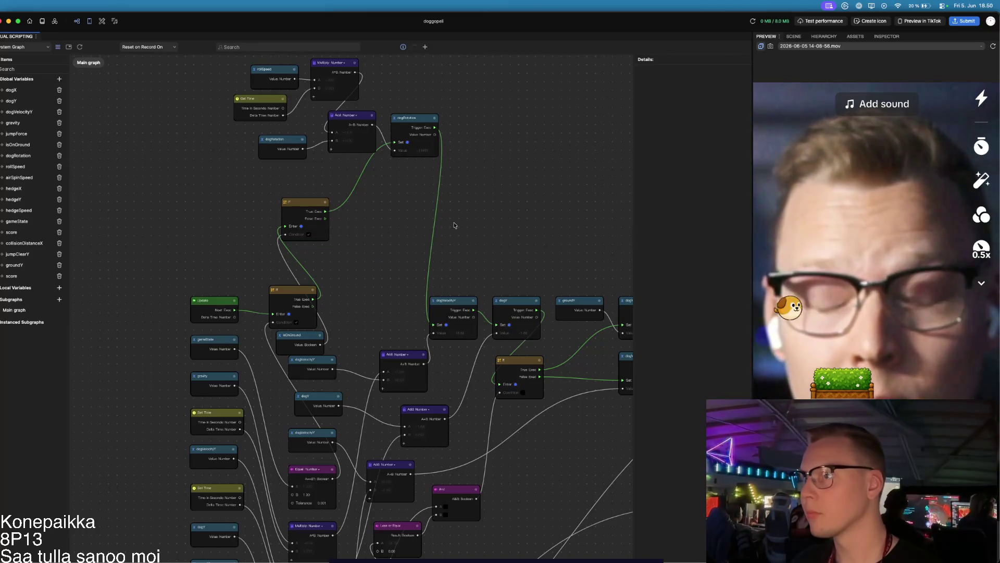
- Duplicate the rotation node cluster with Cmd+C/Cmd+V, place the copy left, and shift the If down
{"action": "left_click_drag", "start_coordinate": [212, 62], "coordinate": [485, 161]}
{"action": "key", "text": "super+c"}
{"action": "key", "text": "super+v"}
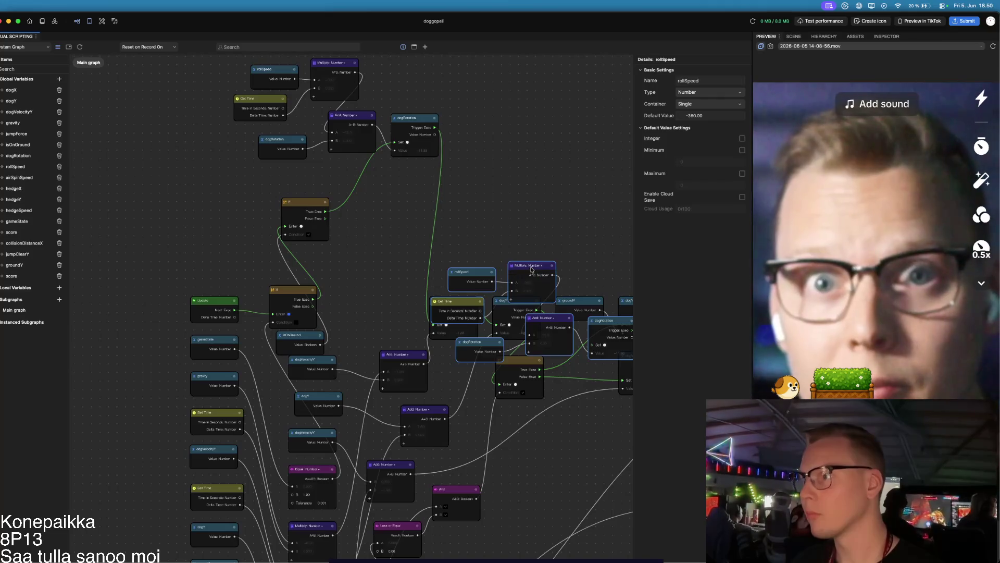
{"action": "mouse_move", "coordinate": [549, 268]}
{"action": "left_mouse_down"}
{"action": "mouse_move", "coordinate": [515, 224]}
{"action": "mouse_move", "coordinate": [461, 185]}
{"action": "left_mouse_up"}
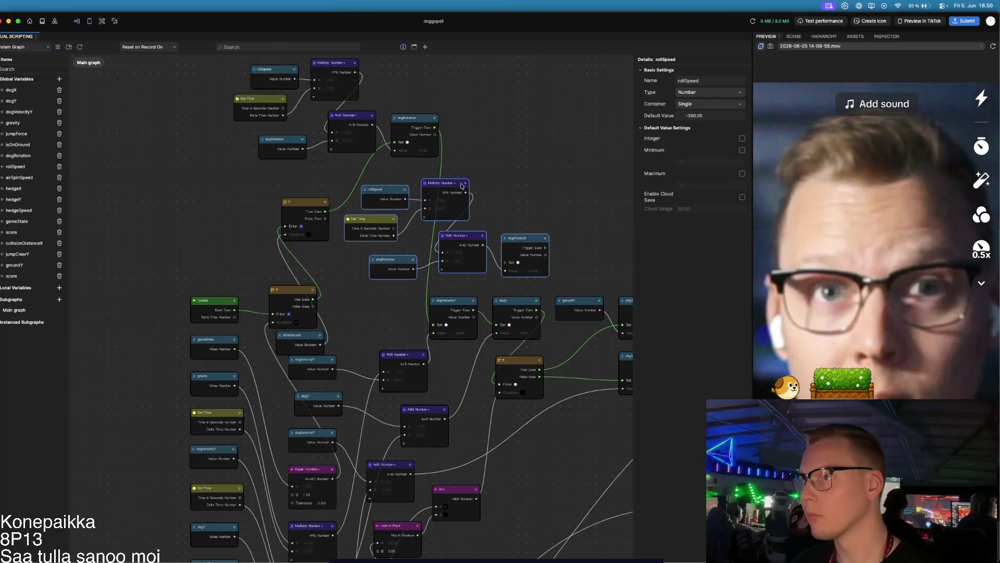
{"action": "mouse_move", "coordinate": [461, 186]}
{"action": "left_mouse_down"}
{"action": "mouse_move", "coordinate": [157, 152]}
{"action": "mouse_move", "coordinate": [183, 124]}
{"action": "left_mouse_up"}
{"action": "mouse_move", "coordinate": [297, 206]}
{"action": "left_mouse_down"}
{"action": "mouse_move", "coordinate": [286, 222]}
{"action": "mouse_move", "coordinate": [318, 237]}
{"action": "mouse_move", "coordinate": [210, 200]}
{"action": "mouse_move", "coordinate": [245, 206]}
{"action": "mouse_move", "coordinate": [283, 189]}
{"action": "mouse_move", "coordinate": [433, 324]}
{"action": "left_mouse_up"}
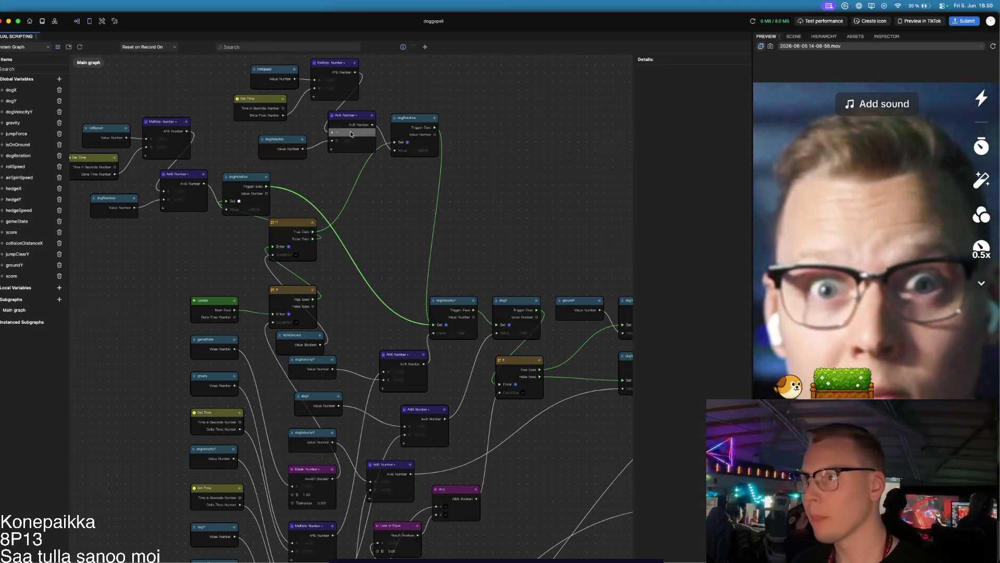
{"action": "scroll", "coordinate": [393, 240], "scroll_direction": "down", "scroll_amount": 1}
{"action": "scroll", "coordinate": [393, 239], "scroll_direction": "down", "scroll_amount": 3}
- Line up the upper group of nodes with Align nodes
{"action": "mouse_move", "coordinate": [207, 139]}
{"action": "left_mouse_down"}
{"action": "mouse_move", "coordinate": [469, 272]}
{"action": "mouse_move", "coordinate": [468, 242]}
{"action": "left_mouse_up"}
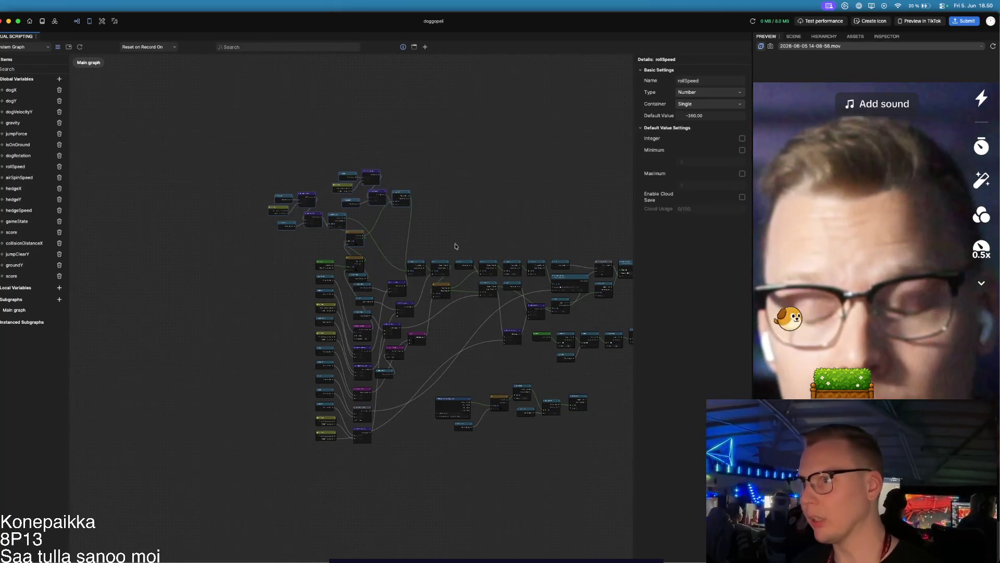
{"action": "right_click", "coordinate": [373, 175]}
{"action": "left_click", "coordinate": [414, 200]}
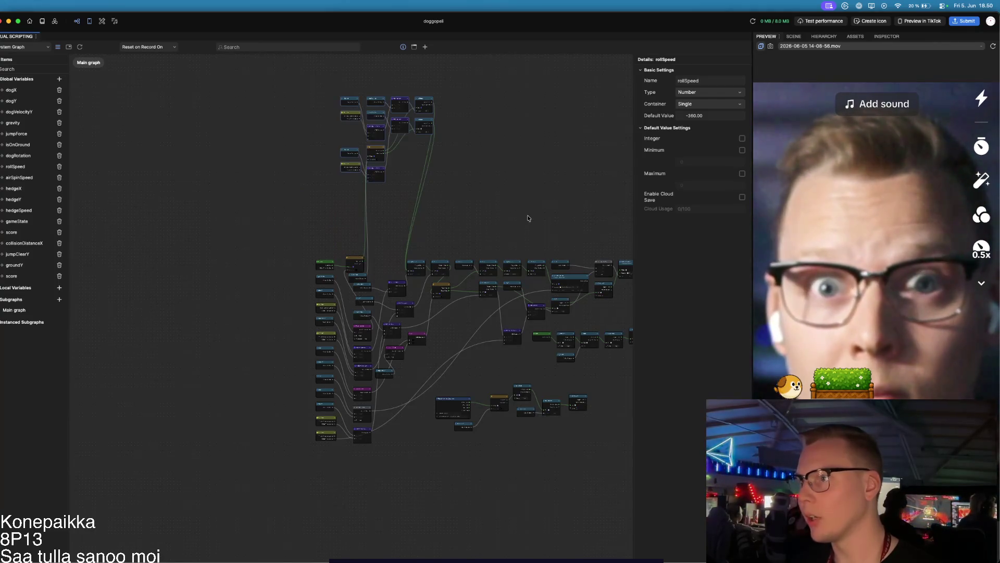
{"action": "scroll", "coordinate": [400, 159], "scroll_direction": "up", "scroll_amount": 5}
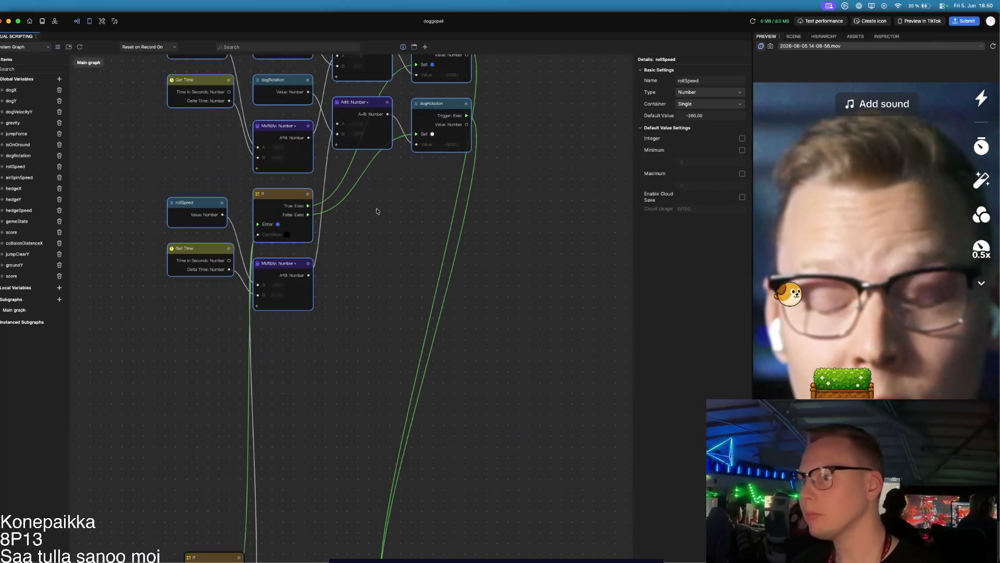
{"action": "scroll", "coordinate": [377, 211], "scroll_direction": "down", "scroll_amount": 5}
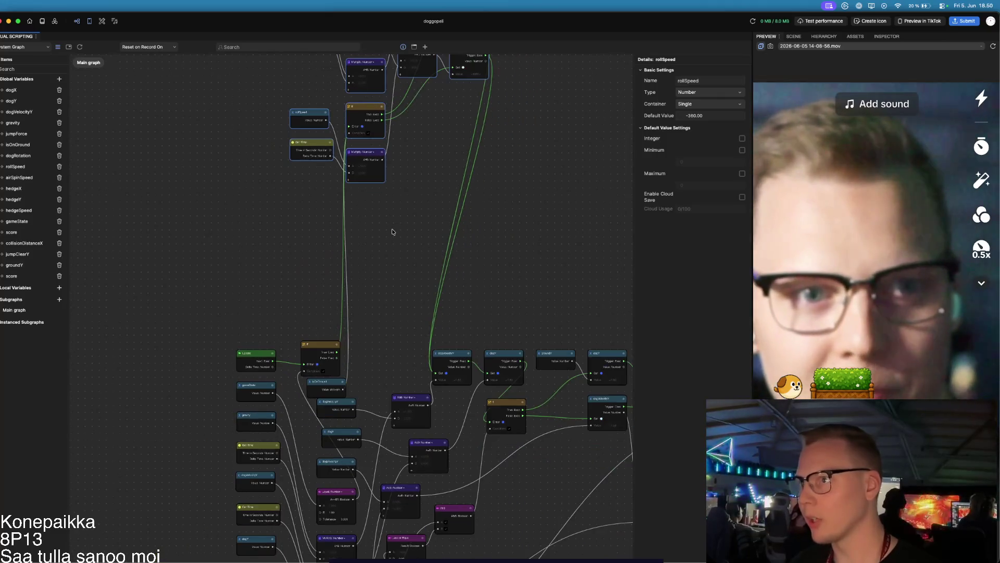
{"action": "left_click", "coordinate": [392, 231]}
{"action": "scroll", "coordinate": [383, 219], "scroll_direction": "up", "scroll_amount": 2}
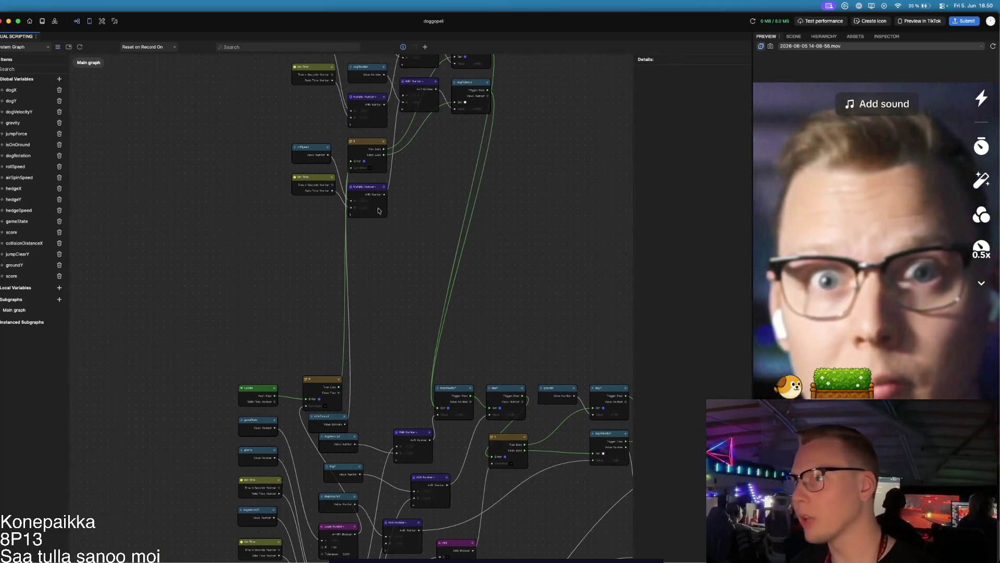
{"action": "scroll", "coordinate": [406, 257], "scroll_direction": "down", "scroll_amount": 1}
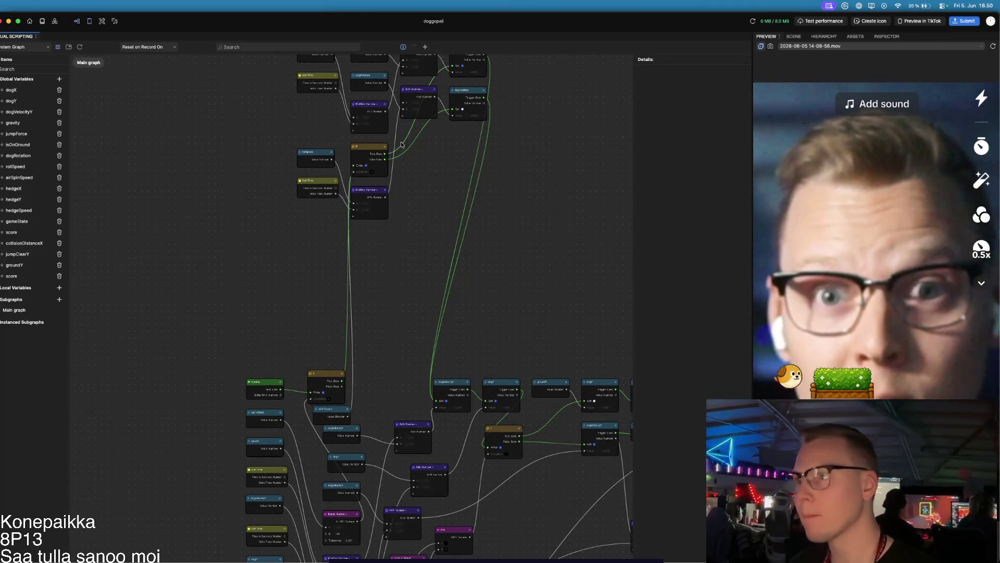
{"action": "scroll", "coordinate": [397, 190], "scroll_direction": "up", "scroll_amount": 4}
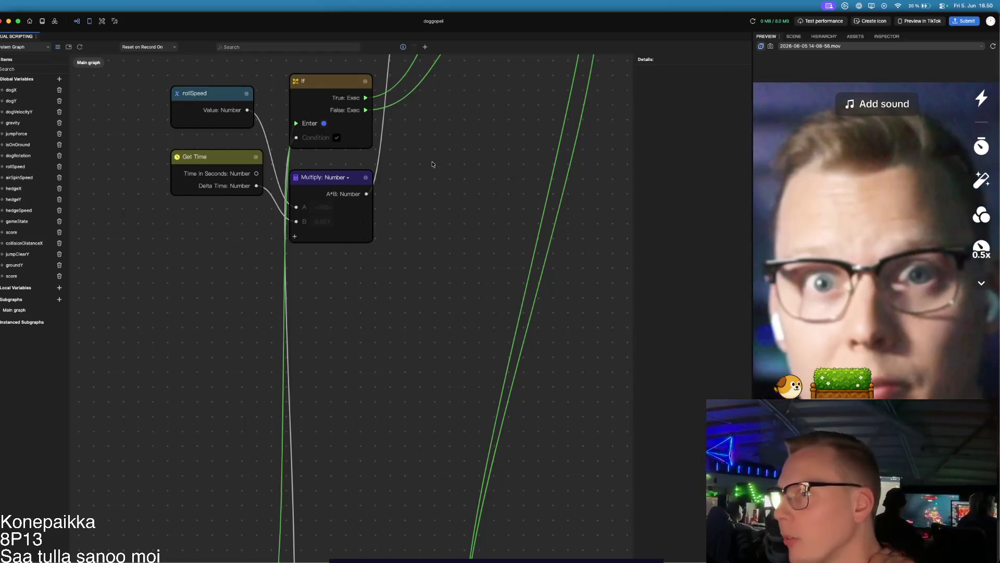
{"action": "scroll", "coordinate": [435, 160], "scroll_direction": "down", "scroll_amount": 2}
{"action": "scroll", "coordinate": [460, 286], "scroll_direction": "down", "scroll_amount": 3}
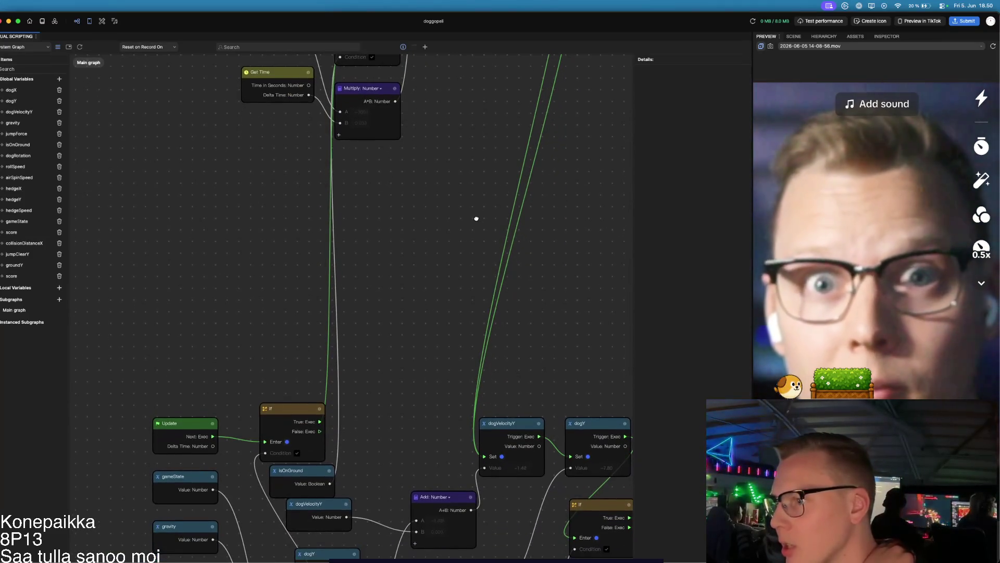
{"action": "scroll", "coordinate": [471, 224], "scroll_direction": "up", "scroll_amount": 5}
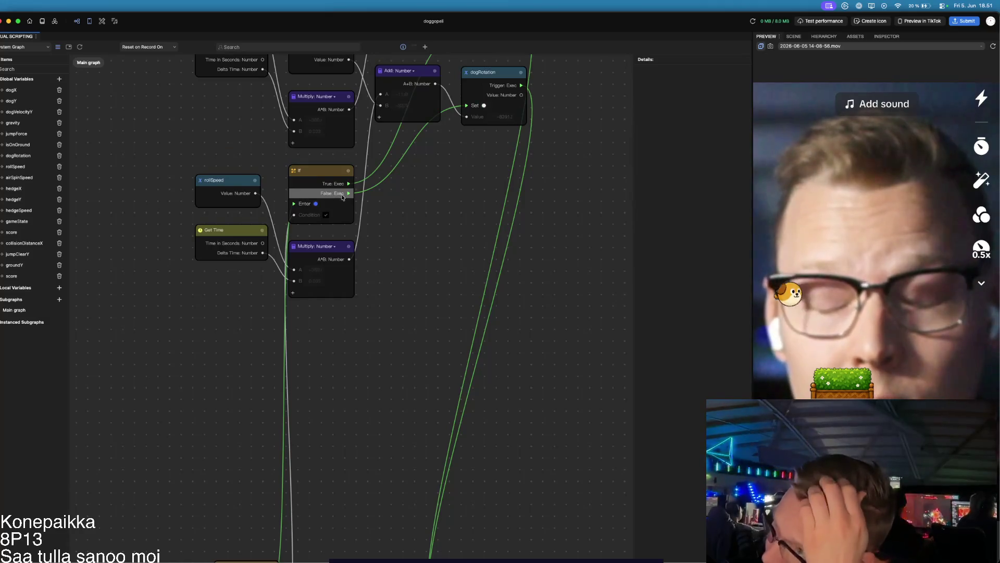
- Move the dogRotation set node further down the graph
{"action": "mouse_move", "coordinate": [500, 74]}
{"action": "left_mouse_down"}
{"action": "mouse_move", "coordinate": [407, 338]}
{"action": "mouse_move", "coordinate": [391, 421]}
{"action": "left_mouse_up"}
{"action": "scroll", "coordinate": [490, 426], "scroll_direction": "down", "scroll_amount": 1}
{"action": "mouse_move", "coordinate": [490, 426]}
{"action": "left_mouse_down"}
{"action": "mouse_move", "coordinate": [464, 263]}
{"action": "mouse_move", "coordinate": [400, 217]}
{"action": "left_mouse_up"}
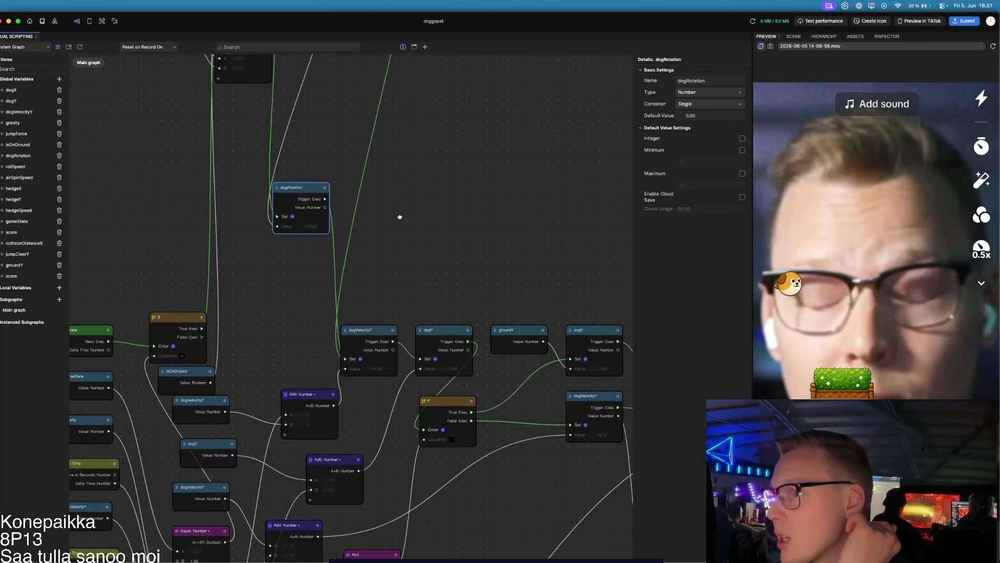
{"action": "left_click_drag", "start_coordinate": [400, 217], "coordinate": [463, 318]}
{"action": "mouse_move", "coordinate": [456, 223]}
{"action": "left_mouse_down"}
{"action": "mouse_move", "coordinate": [485, 232]}
{"action": "mouse_move", "coordinate": [469, 435]}
{"action": "mouse_move", "coordinate": [493, 368]}
{"action": "left_mouse_up"}
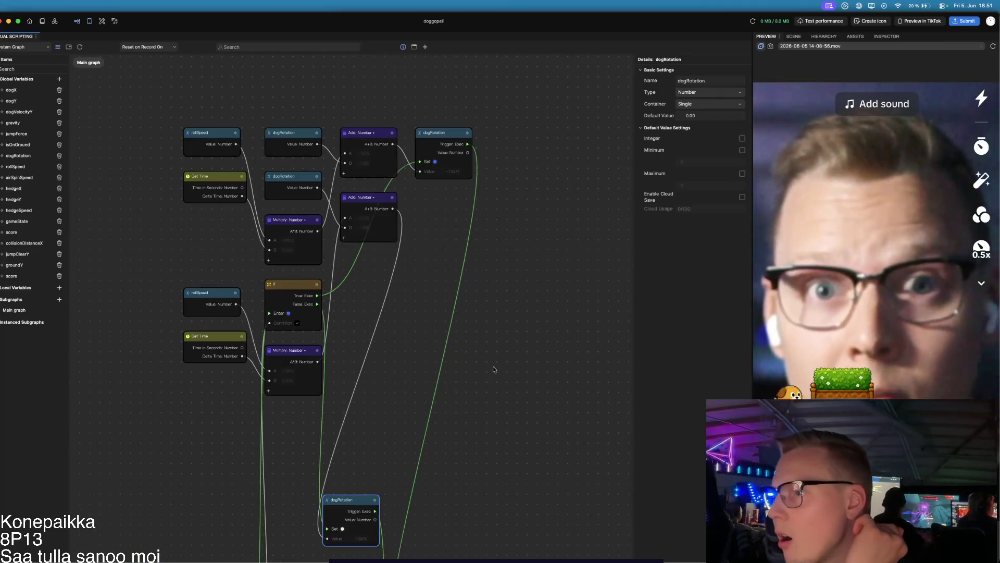
{"action": "scroll", "coordinate": [494, 369], "scroll_direction": "down", "scroll_amount": 10}
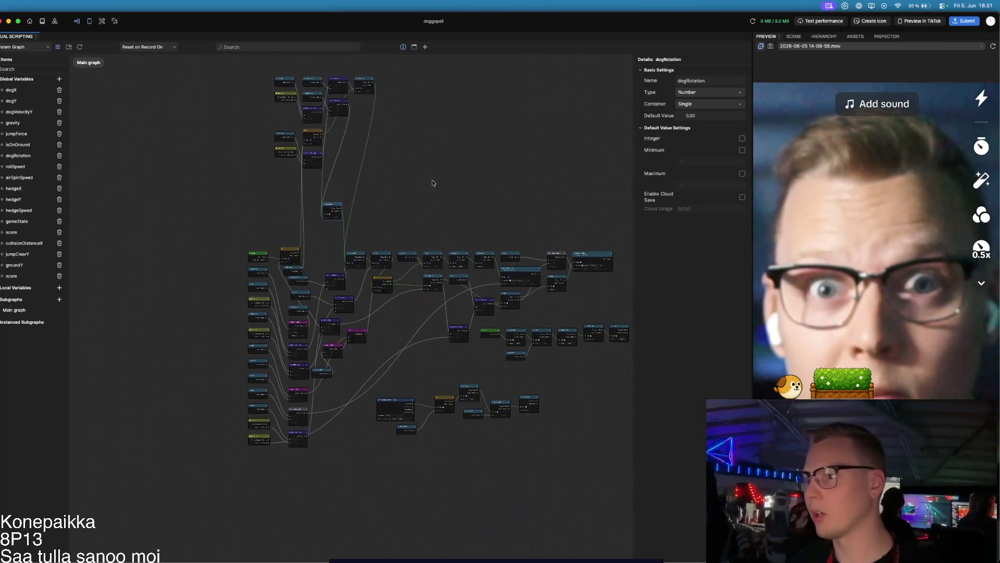
{"action": "scroll", "coordinate": [432, 183], "scroll_direction": "down", "scroll_amount": 1}
- Select most of the graph and Align nodes into neat columns
{"action": "mouse_move", "coordinate": [256, 91]}
{"action": "left_mouse_down"}
{"action": "mouse_move", "coordinate": [427, 380]}
{"action": "mouse_move", "coordinate": [605, 505]}
{"action": "mouse_move", "coordinate": [632, 502]}
{"action": "left_mouse_up"}
{"action": "right_click", "coordinate": [292, 243]}
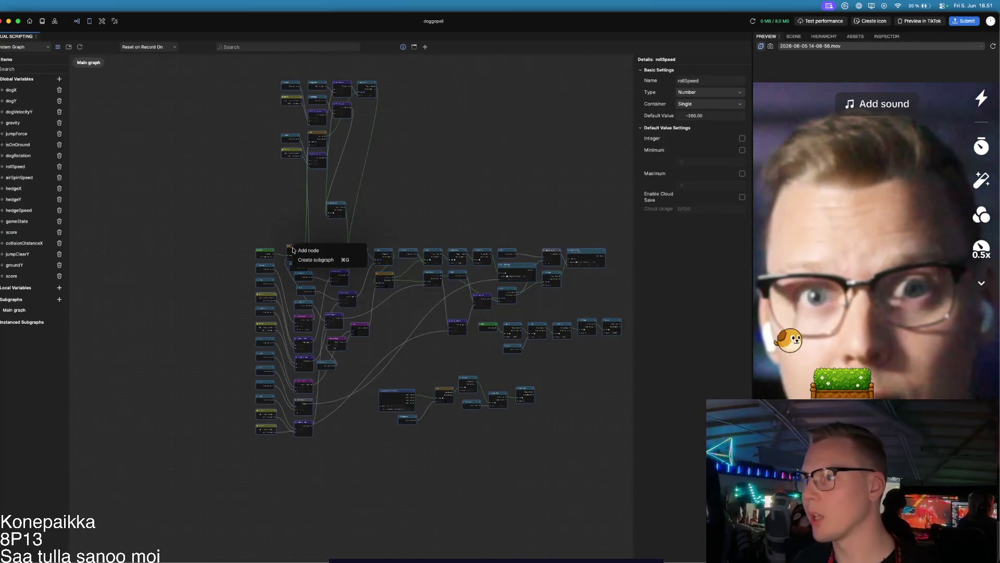
{"action": "left_click", "coordinate": [311, 273]}
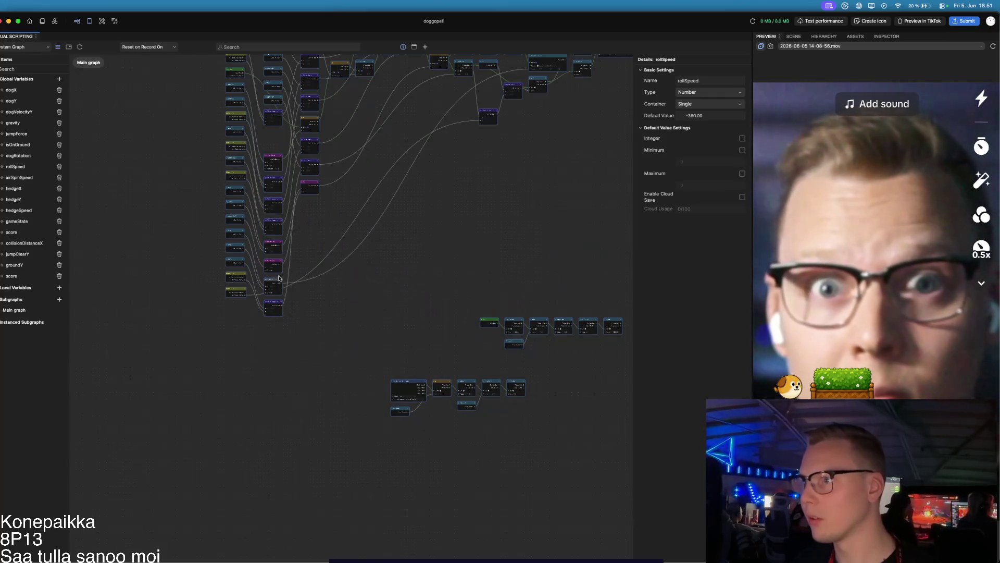
{"action": "left_click", "coordinate": [440, 252]}
{"action": "left_click_drag", "start_coordinate": [440, 227], "coordinate": [358, 491]}
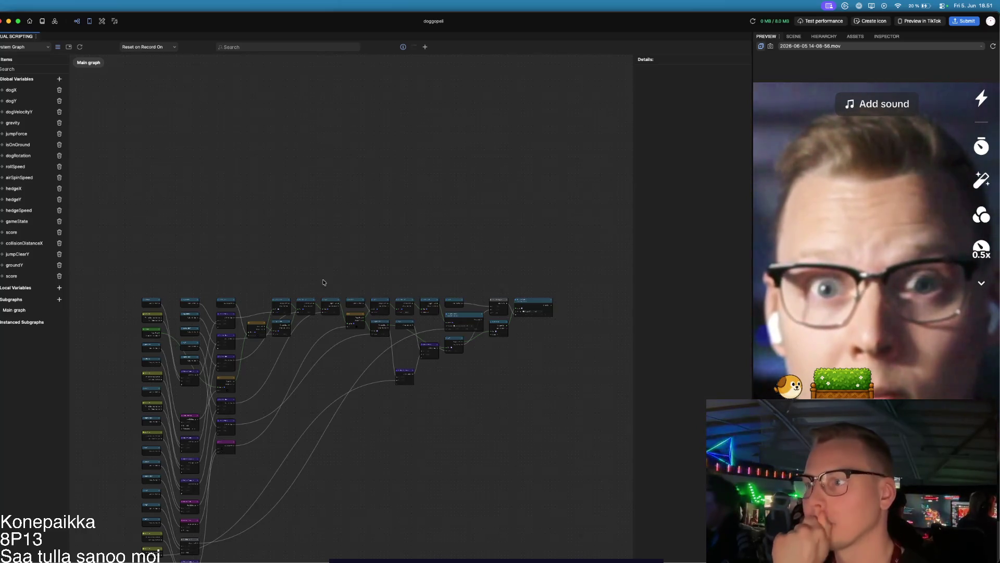
{"action": "scroll", "coordinate": [300, 249], "scroll_direction": "up", "scroll_amount": 10}
{"action": "mouse_move", "coordinate": [165, 446]}
{"action": "left_mouse_down"}
{"action": "mouse_move", "coordinate": [291, 401]}
{"action": "mouse_move", "coordinate": [274, 397]}
{"action": "mouse_move", "coordinate": [380, 384]}
{"action": "mouse_move", "coordinate": [328, 390]}
{"action": "left_mouse_up"}
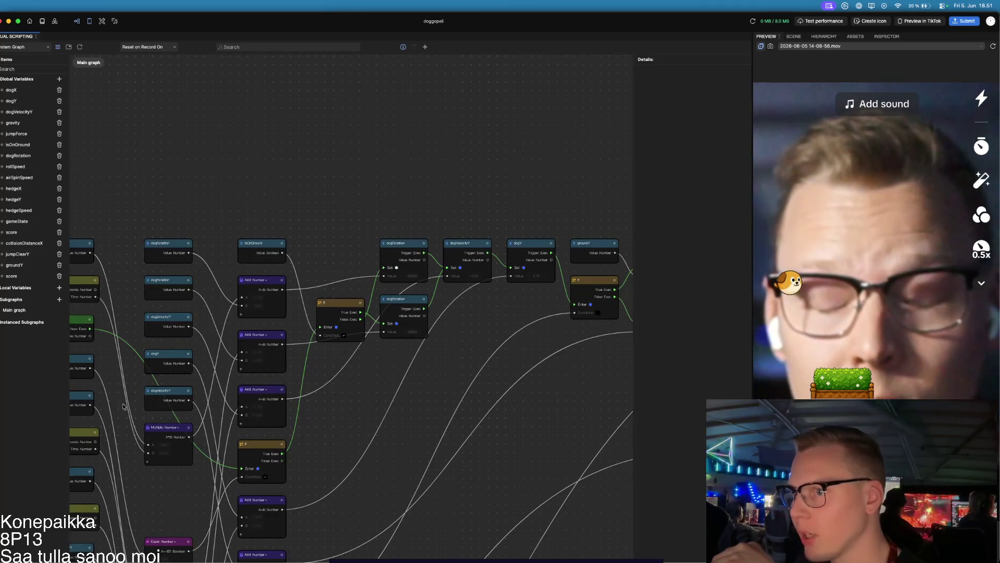
{"action": "scroll", "coordinate": [418, 329], "scroll_direction": "right", "scroll_amount": 6}
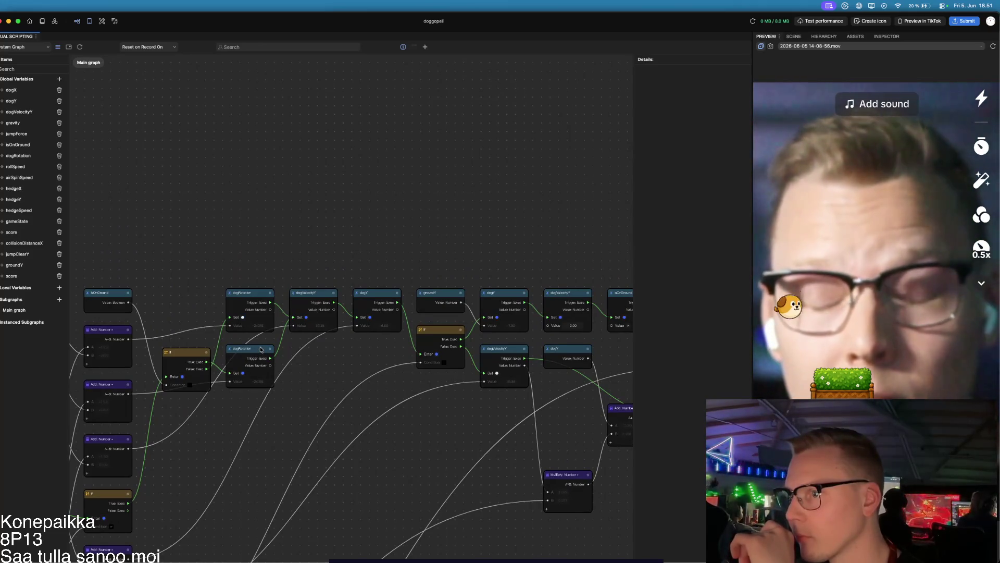
{"action": "left_click_drag", "start_coordinate": [216, 447], "coordinate": [275, 397]}
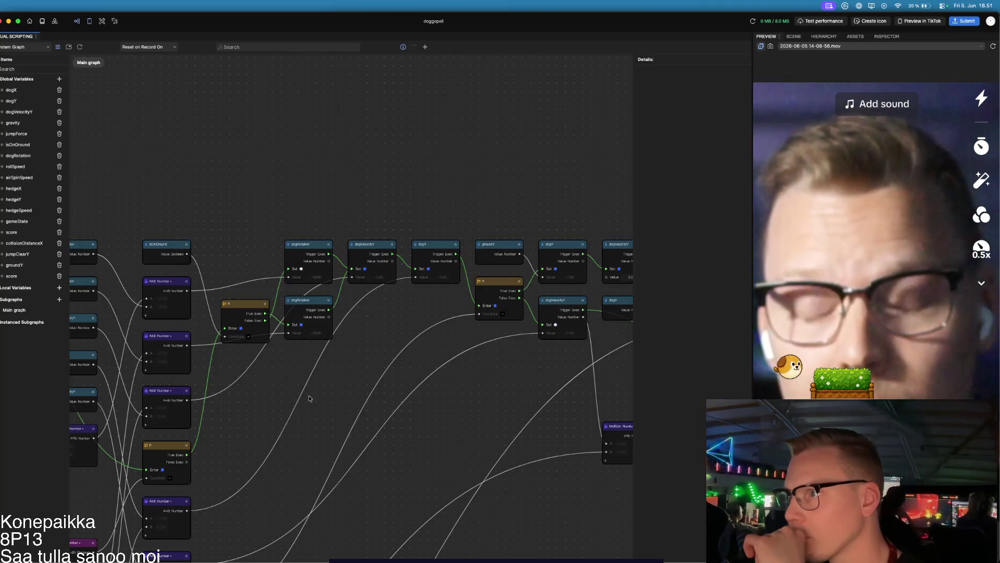
{"action": "mouse_move", "coordinate": [497, 410]}
{"action": "left_mouse_down"}
{"action": "mouse_move", "coordinate": [462, 411]}
{"action": "mouse_move", "coordinate": [539, 191]}
{"action": "left_mouse_up"}
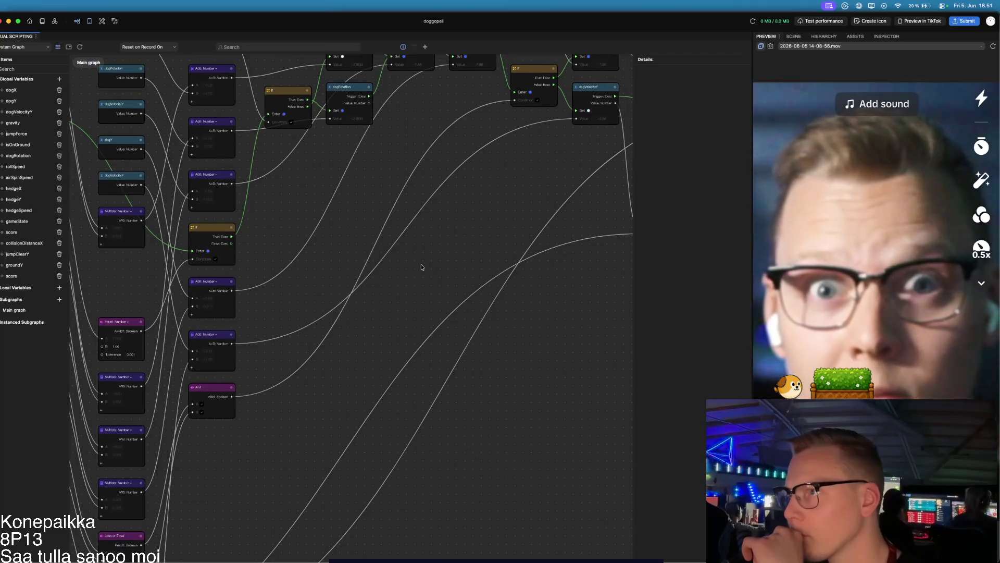
{"action": "scroll", "coordinate": [420, 265], "scroll_direction": "up", "scroll_amount": 5}
{"action": "scroll", "coordinate": [252, 257], "scroll_direction": "left", "scroll_amount": 5}
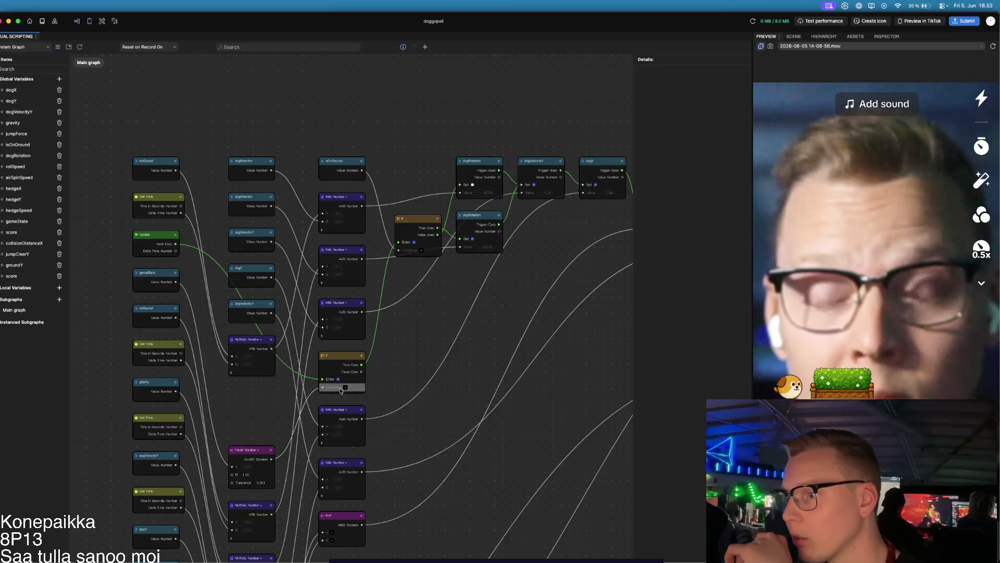
{"action": "mouse_move", "coordinate": [438, 323]}
{"action": "left_mouse_down"}
{"action": "mouse_move", "coordinate": [338, 385]}
{"action": "mouse_move", "coordinate": [188, 402]}
{"action": "left_mouse_up"}
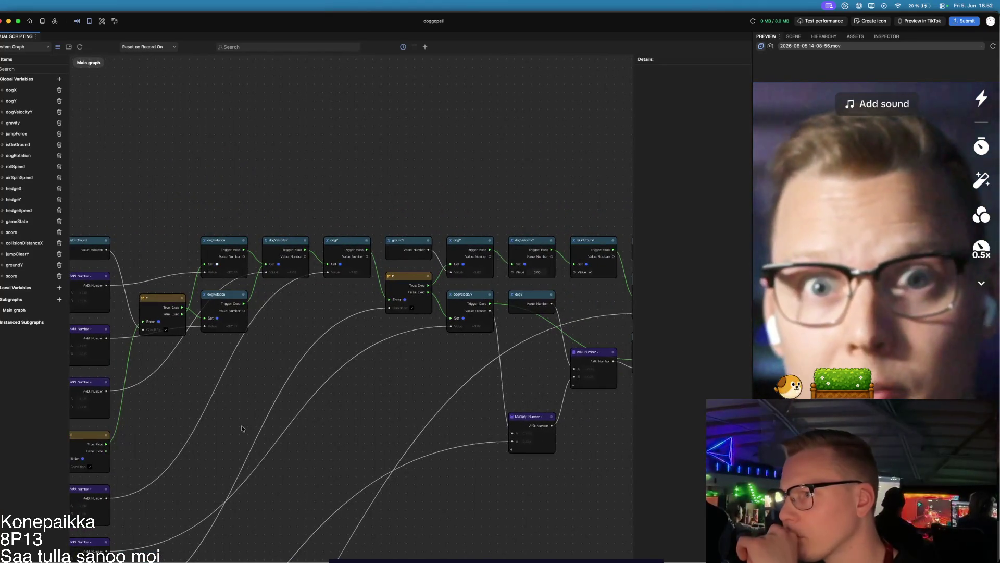
{"action": "scroll", "coordinate": [255, 426], "scroll_direction": "down", "scroll_amount": 5}
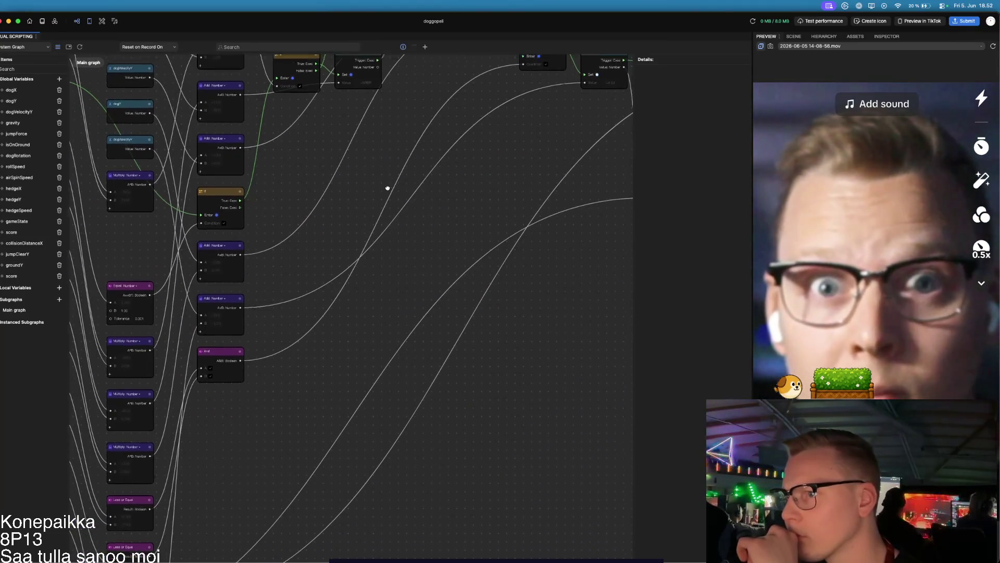
{"action": "scroll", "coordinate": [390, 179], "scroll_direction": "up", "scroll_amount": 5}
{"action": "scroll", "coordinate": [217, 411], "scroll_direction": "right", "scroll_amount": 5}
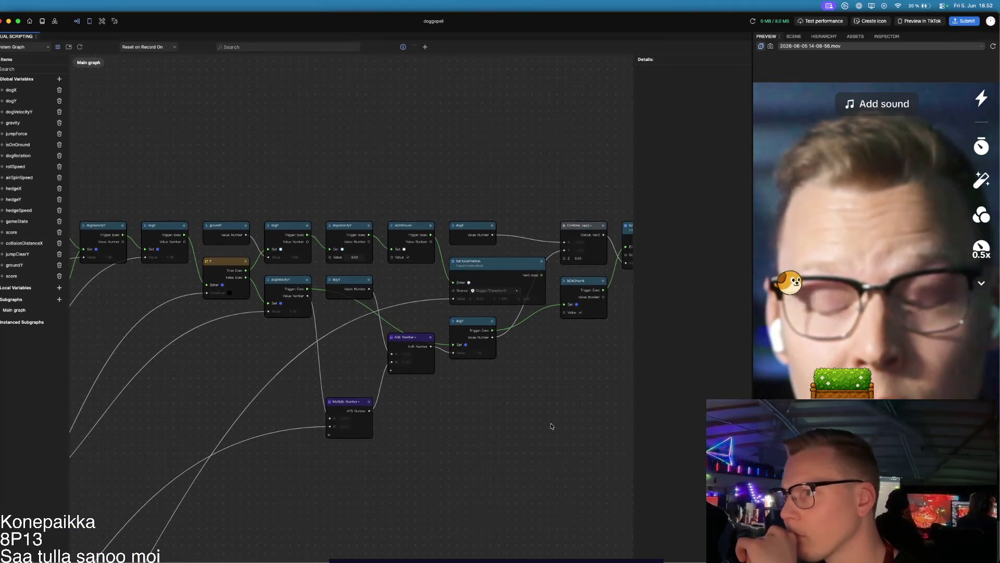
{"action": "scroll", "coordinate": [552, 426], "scroll_direction": "left", "scroll_amount": 3}
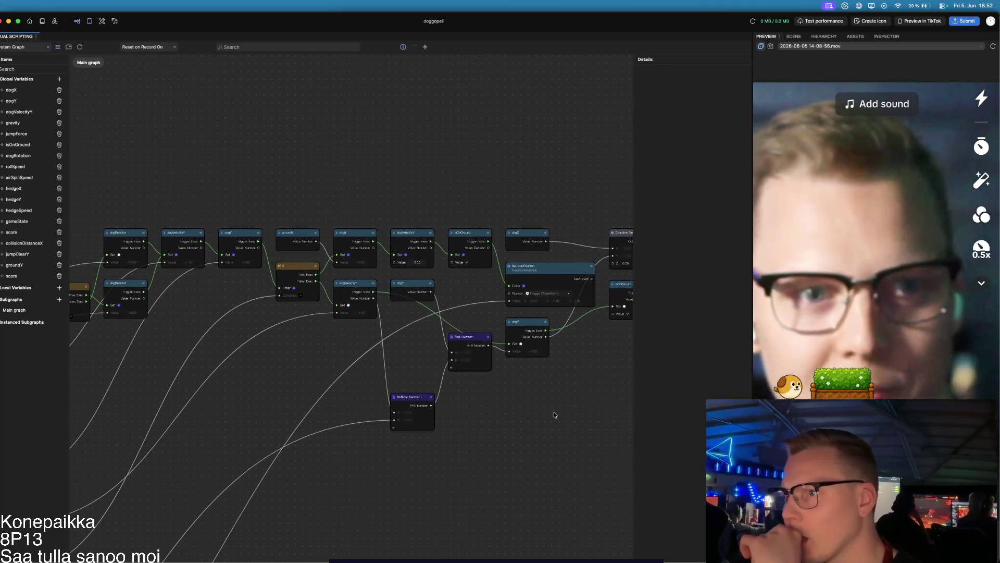
{"action": "scroll", "coordinate": [554, 412], "scroll_direction": "down", "scroll_amount": 5}
{"action": "scroll", "coordinate": [454, 333], "scroll_direction": "down", "scroll_amount": 4}
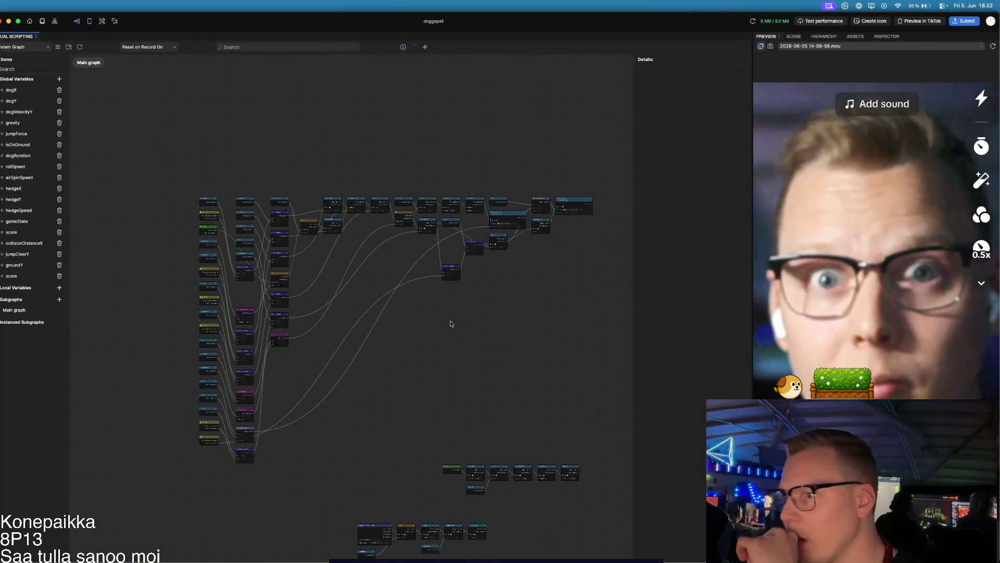
{"action": "scroll", "coordinate": [438, 239], "scroll_direction": "up", "scroll_amount": 6}
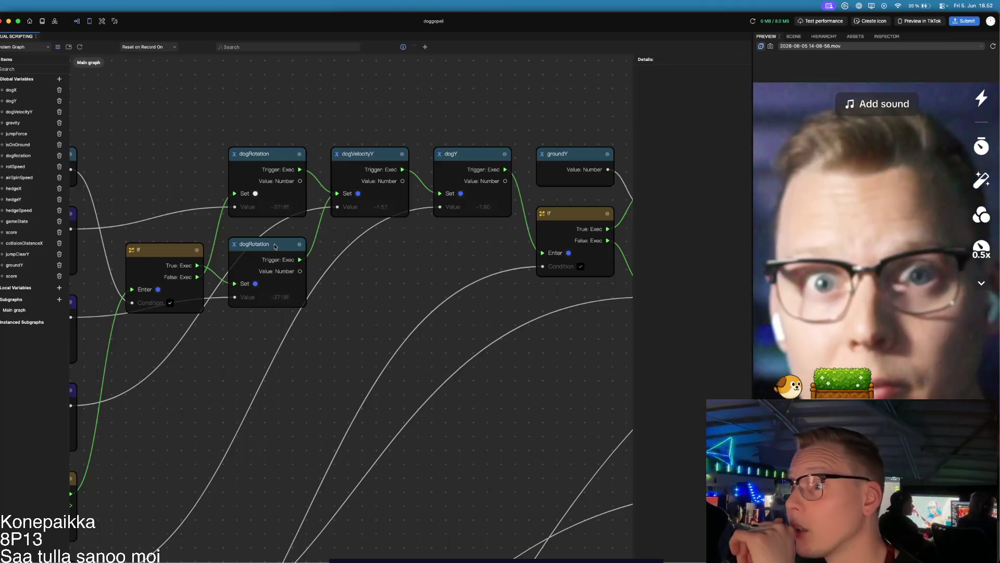
{"action": "scroll", "coordinate": [275, 246], "scroll_direction": "down", "scroll_amount": 5}
{"action": "scroll", "coordinate": [275, 246], "scroll_direction": "left", "scroll_amount": 5}
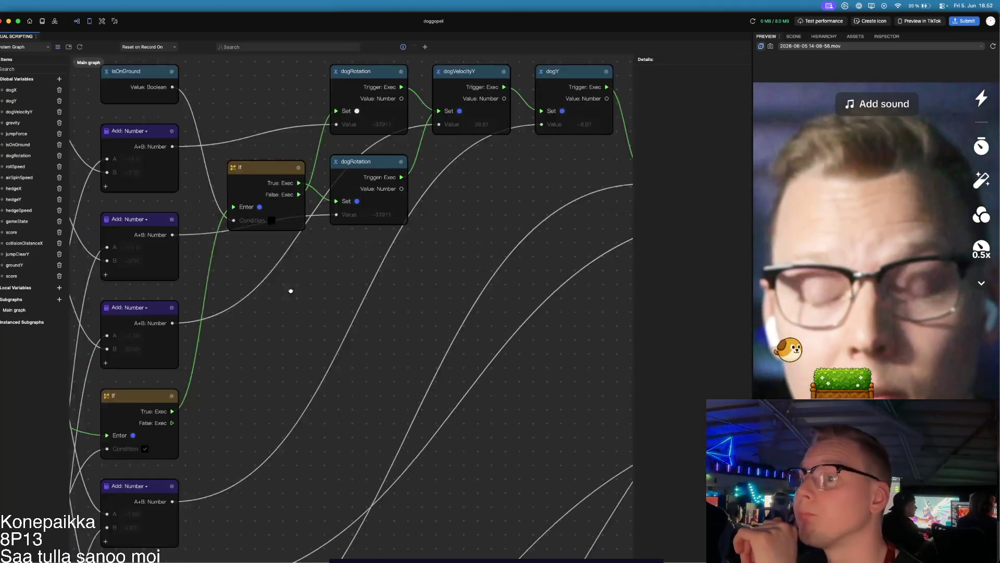
{"action": "left_click_drag", "start_coordinate": [365, 237], "coordinate": [425, 178]}
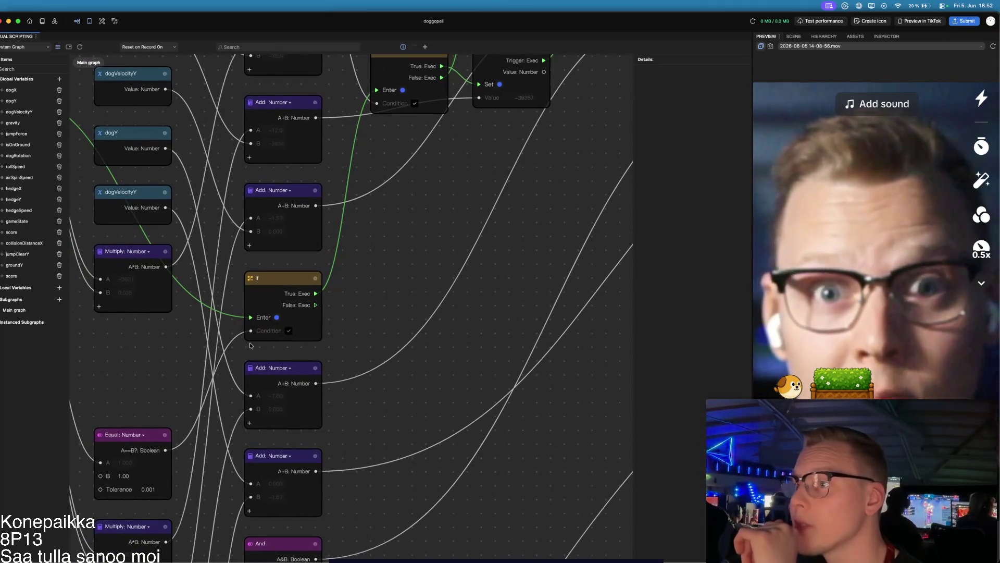
{"action": "scroll", "coordinate": [379, 260], "scroll_direction": "up", "scroll_amount": 3}
{"action": "scroll", "coordinate": [380, 261], "scroll_direction": "right", "scroll_amount": 2}
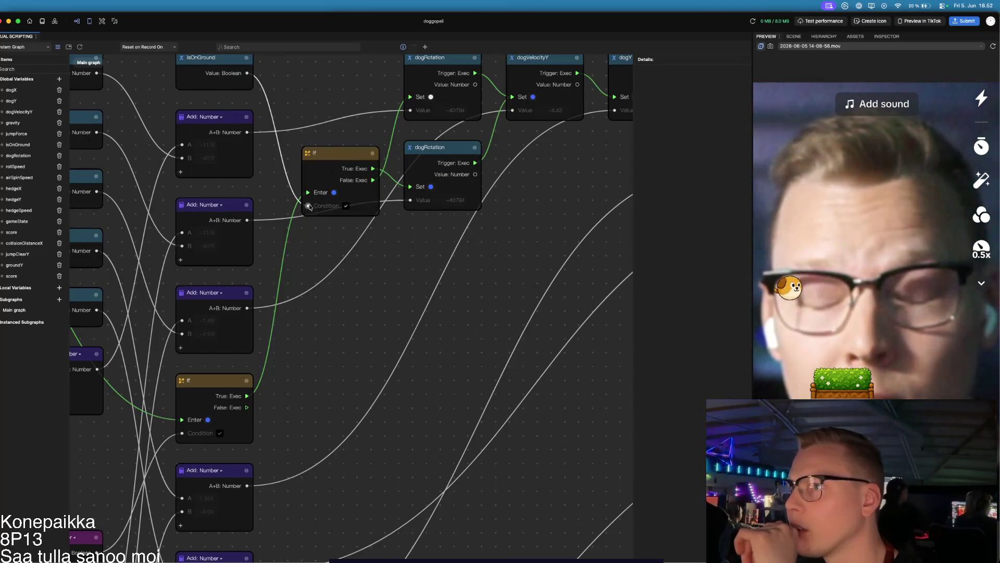
{"action": "scroll", "coordinate": [379, 312], "scroll_direction": "up", "scroll_amount": 2}
{"action": "scroll", "coordinate": [379, 311], "scroll_direction": "left", "scroll_amount": 1}
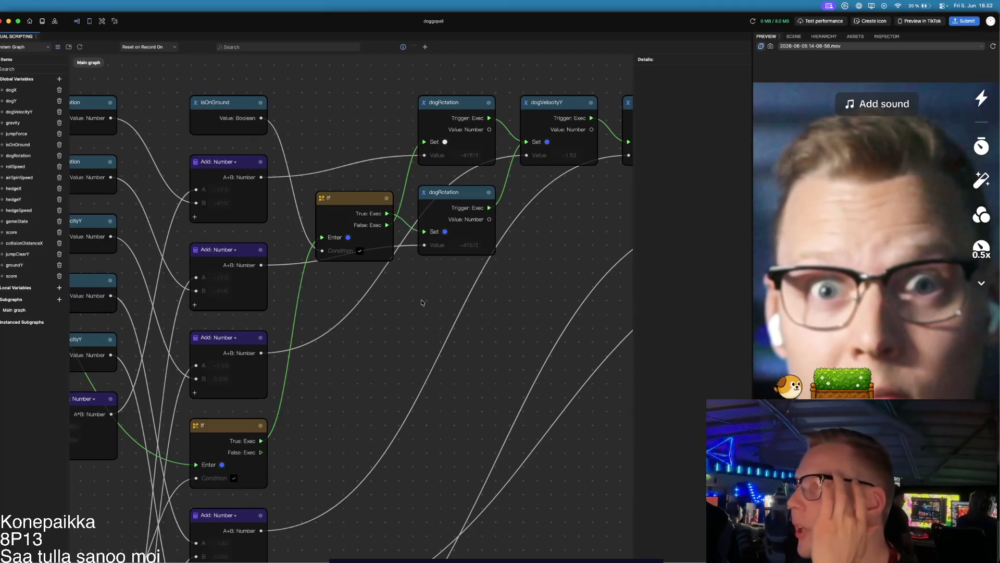
{"action": "scroll", "coordinate": [435, 282], "scroll_direction": "up", "scroll_amount": 3}
{"action": "scroll", "coordinate": [435, 283], "scroll_direction": "right", "scroll_amount": 5}
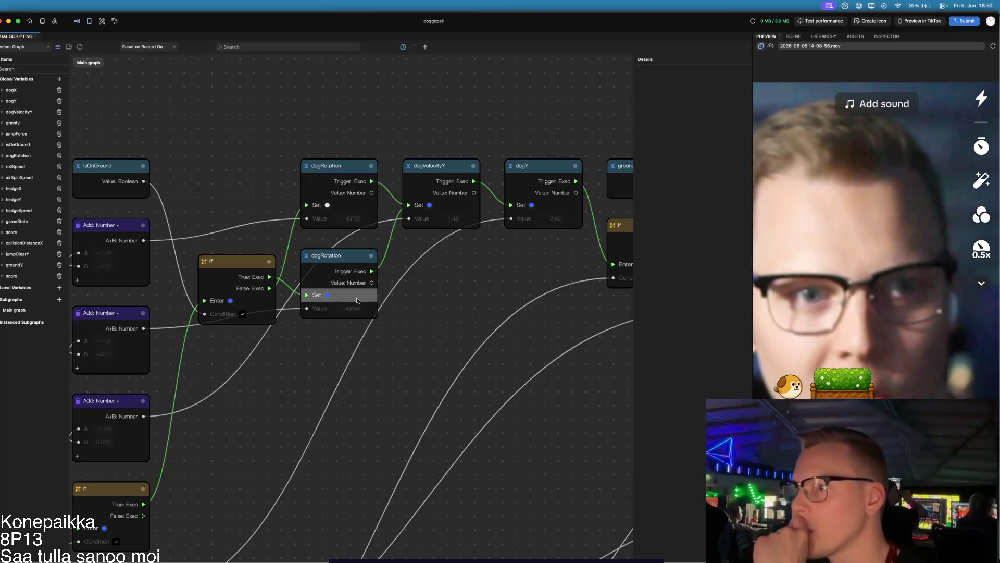
{"action": "scroll", "coordinate": [342, 338], "scroll_direction": "left", "scroll_amount": 5}
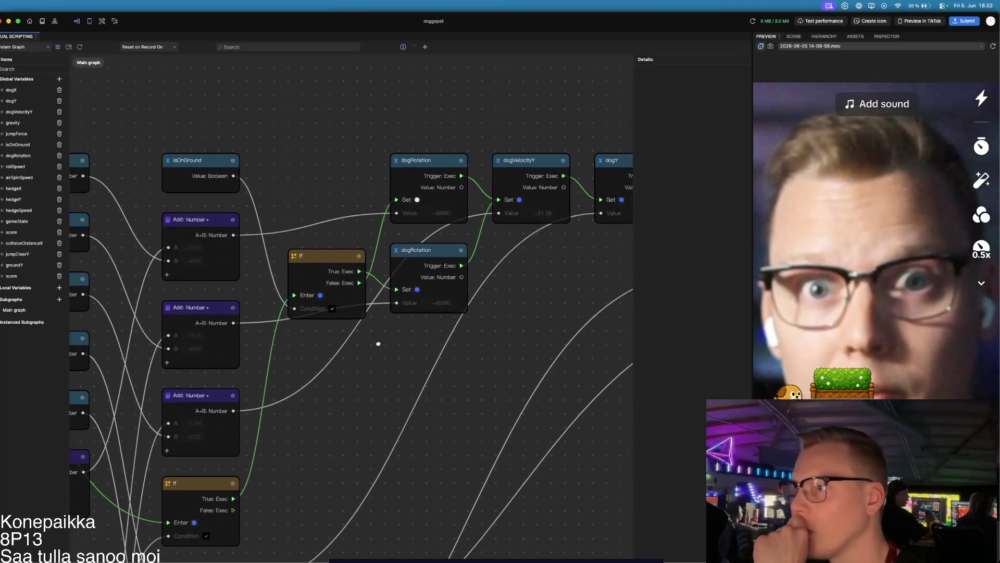
{"action": "scroll", "coordinate": [381, 343], "scroll_direction": "right", "scroll_amount": 4}
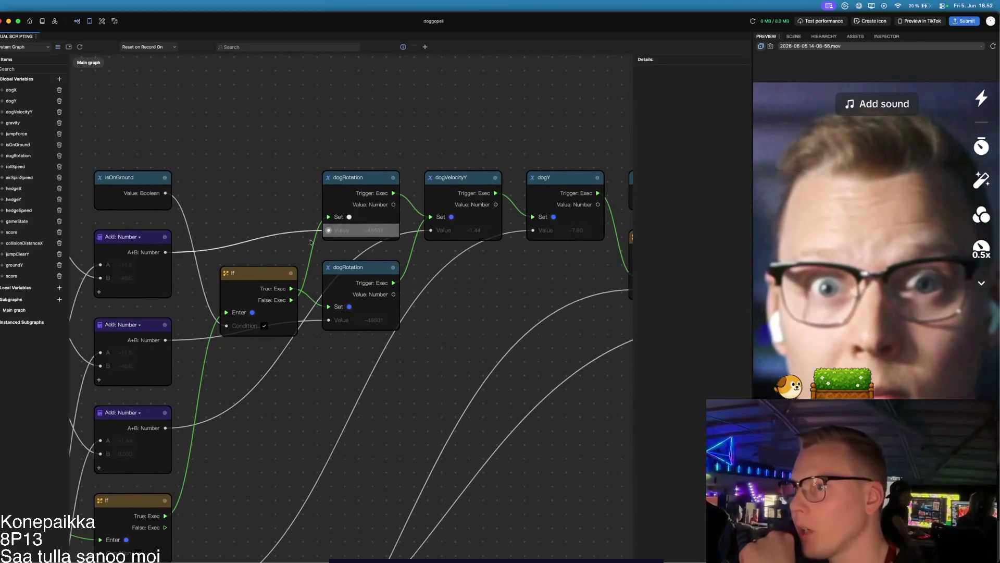
{"action": "scroll", "coordinate": [322, 242], "scroll_direction": "left", "scroll_amount": 9}
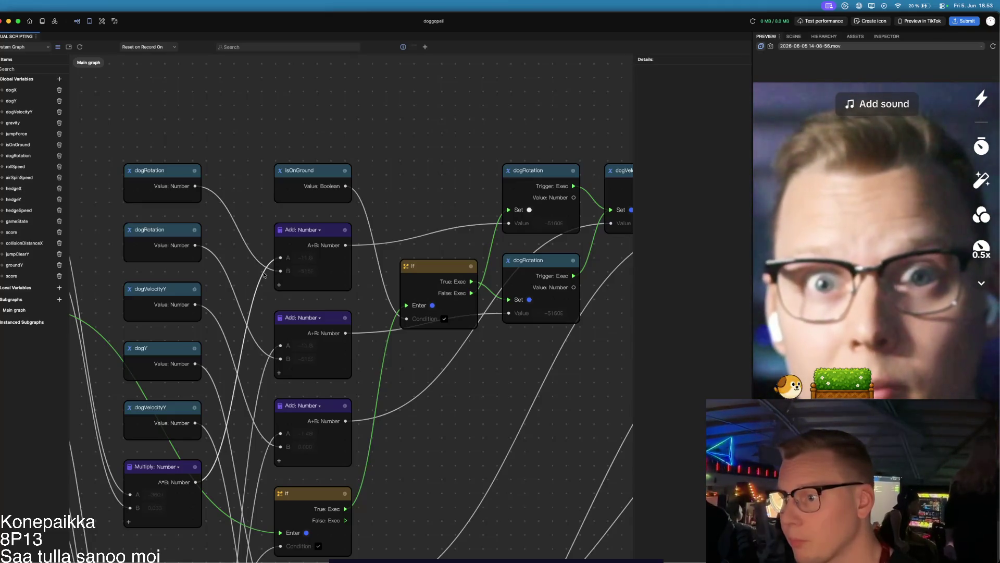
{"action": "scroll", "coordinate": [264, 278], "scroll_direction": "left", "scroll_amount": 5}
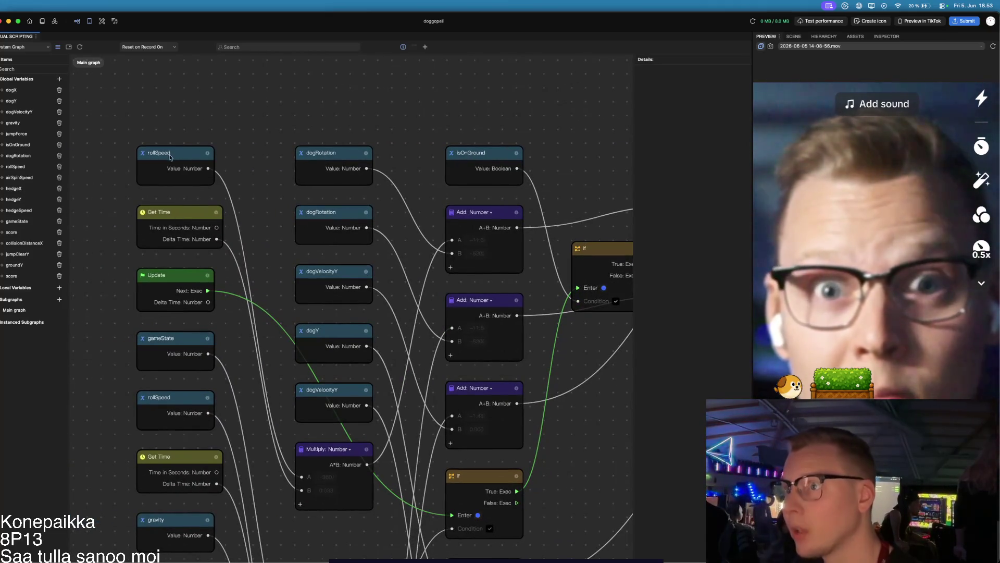
- Delete the top rollSpeed node and wire airSpinSpeed's Value into Multiply's B input
{"action": "left_click", "coordinate": [195, 155]}
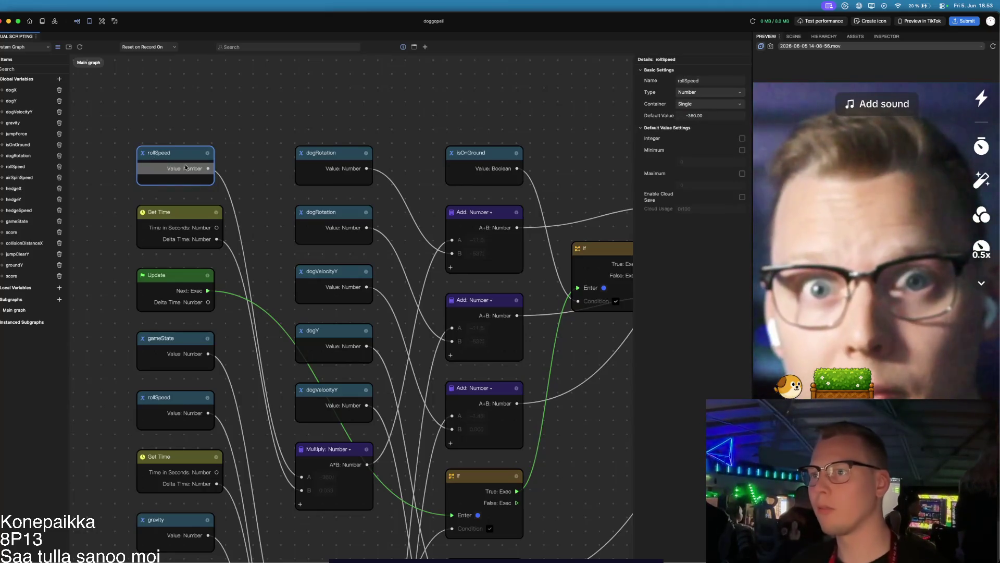
{"action": "key", "text": "BackSpace"}
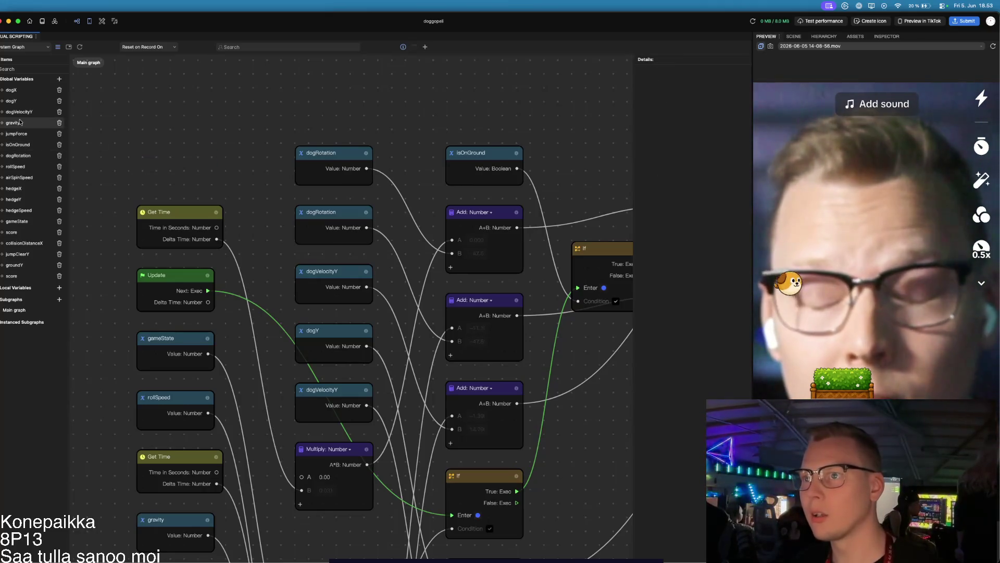
{"action": "mouse_move", "coordinate": [93, 171]}
{"action": "left_mouse_down"}
{"action": "mouse_move", "coordinate": [4, 178]}
{"action": "mouse_move", "coordinate": [352, 315]}
{"action": "mouse_move", "coordinate": [350, 300]}
{"action": "left_mouse_up"}
{"action": "mouse_move", "coordinate": [282, 241]}
{"action": "left_mouse_down"}
{"action": "mouse_move", "coordinate": [183, 169]}
{"action": "mouse_move", "coordinate": [219, 173]}
{"action": "mouse_move", "coordinate": [260, 389]}
{"action": "mouse_move", "coordinate": [301, 476]}
{"action": "left_mouse_up"}
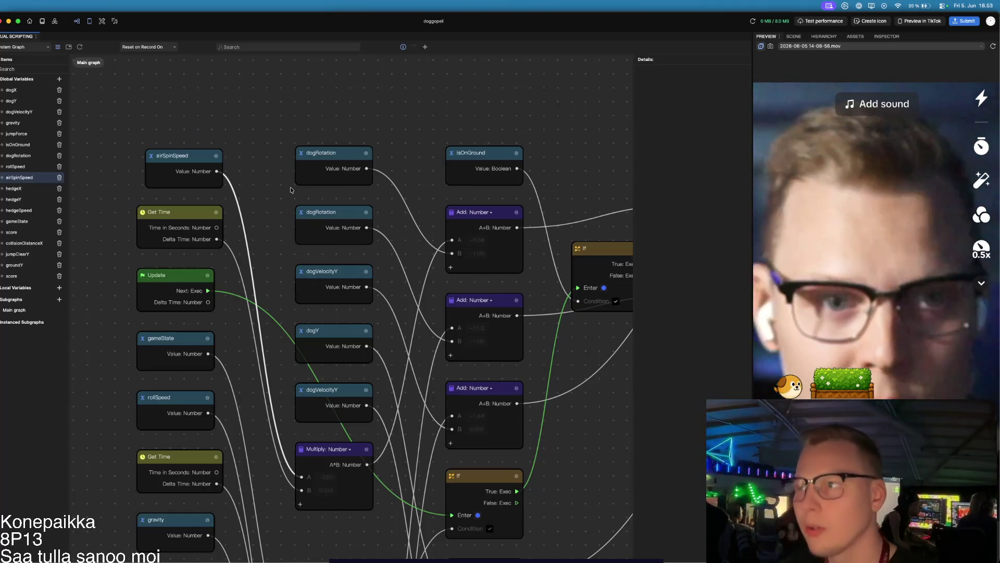
{"action": "left_click", "coordinate": [425, 47]}
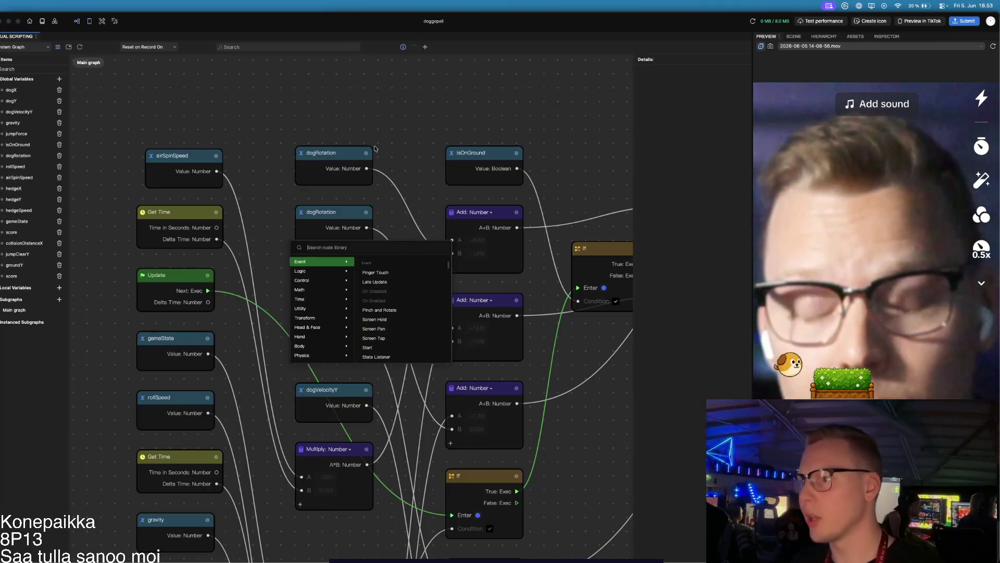
{"action": "type", "text": "localrotat"}
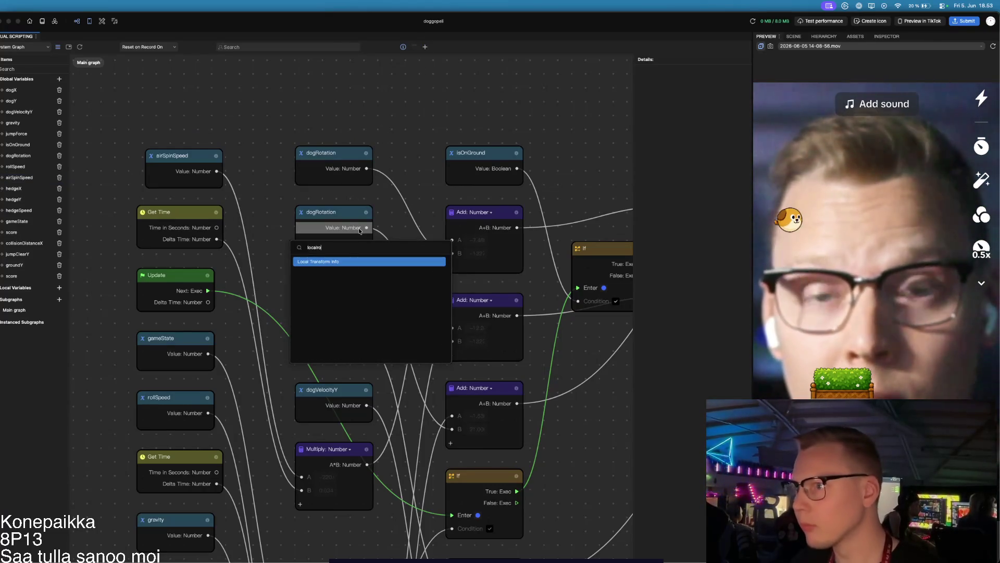
{"action": "key", "text": "BackSpace"}
{"action": "key", "text": "BackSpace"}
{"action": "key", "text": "BackSpace"}
{"action": "type", "text": "rotation"}
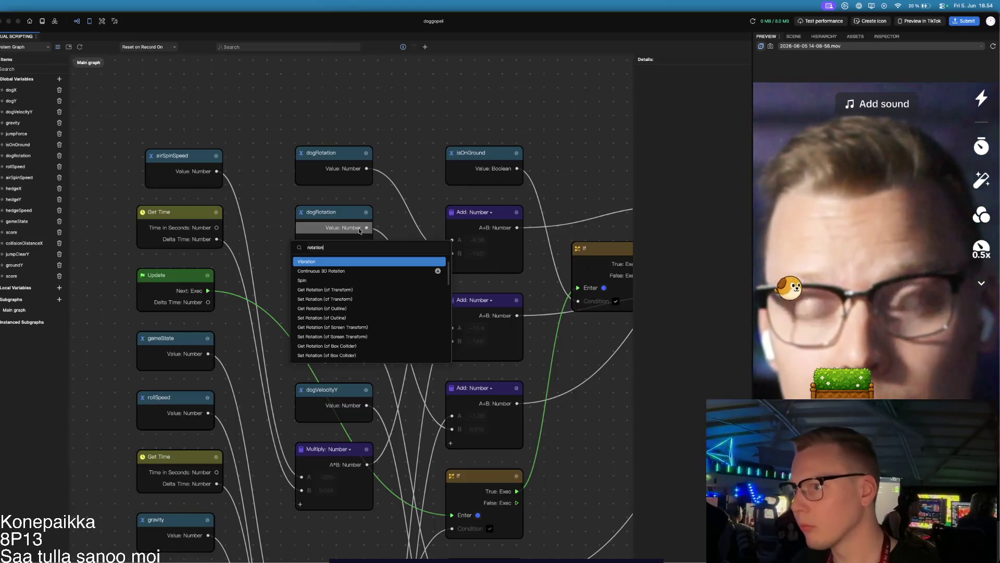
{"action": "key", "text": "BackSpace"}
{"action": "key", "text": "BackSpace"}
{"action": "key", "text": "BackSpace"}
{"action": "type", "text": "spin"}
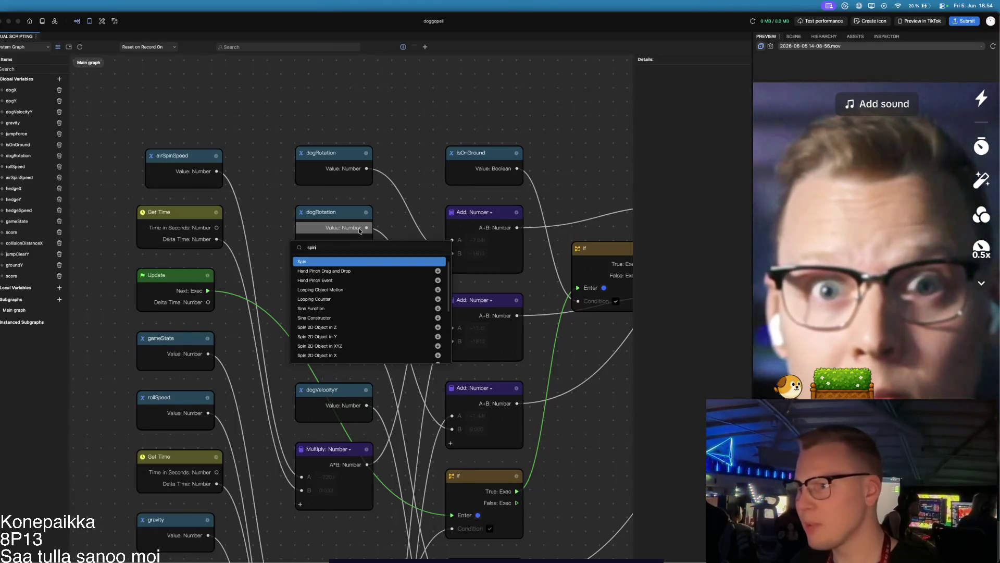
{"action": "mouse_move", "coordinate": [353, 262]}
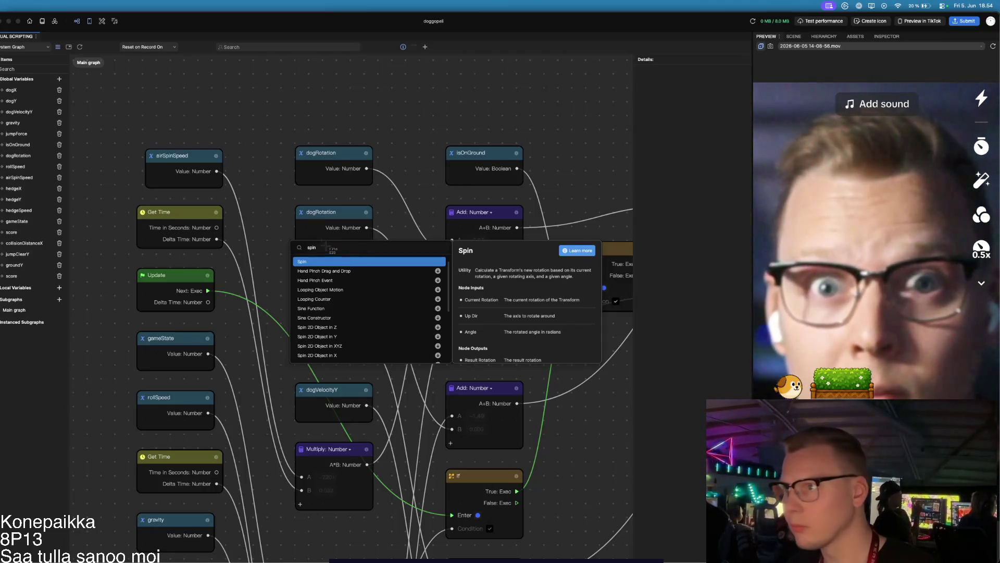
{"action": "left_click_drag", "start_coordinate": [287, 240], "coordinate": [601, 364]}
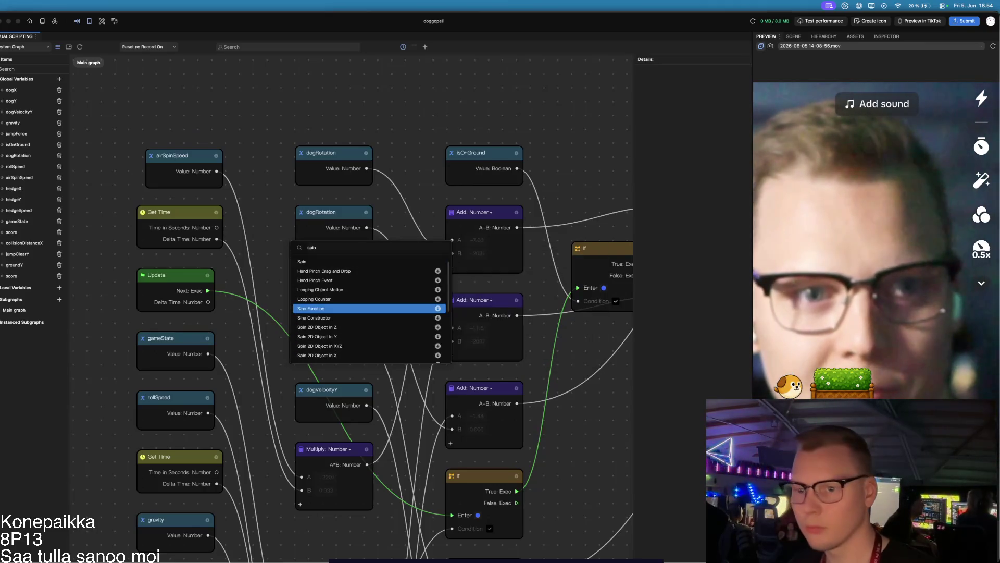
{"action": "key", "text": "Escape"}
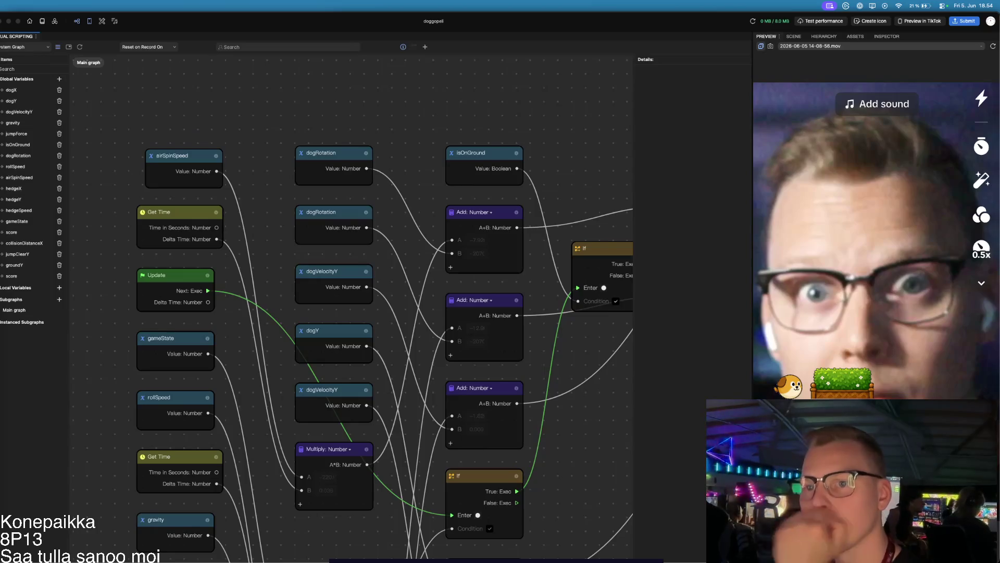
{"action": "left_click", "coordinate": [425, 47]}
- Add a Local Transform Info node by searching 'local eu'
{"action": "left_click", "coordinate": [425, 47]}
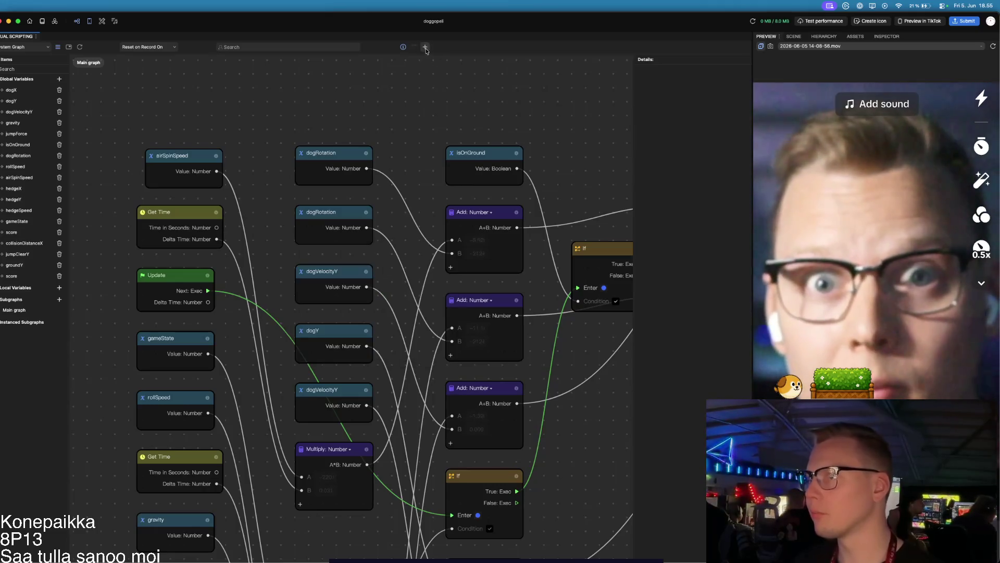
{"action": "left_click", "coordinate": [425, 47]}
{"action": "type", "text": "local eu"}
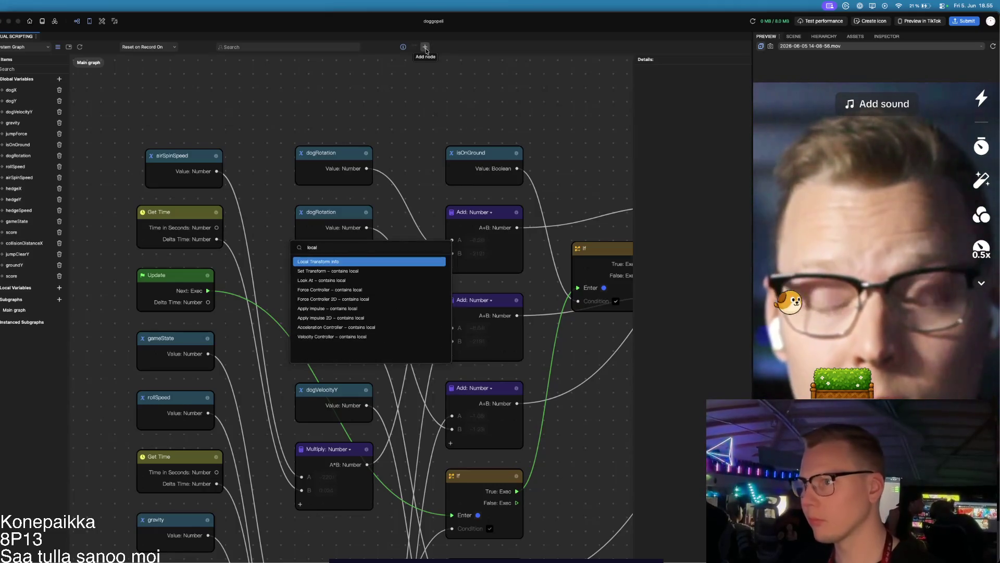
{"action": "key", "text": "Return"}
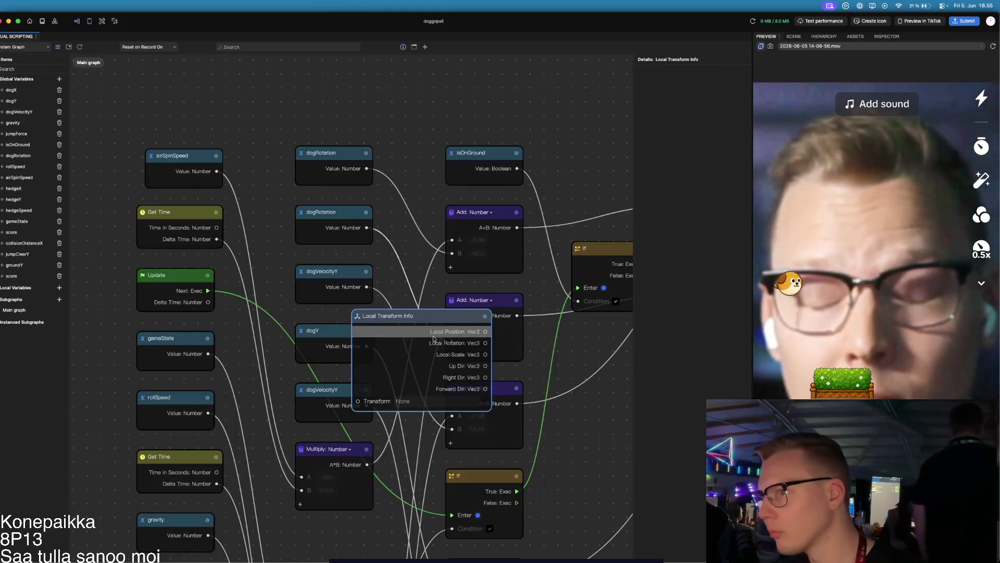
{"action": "left_click_drag", "start_coordinate": [431, 316], "coordinate": [415, 313]}
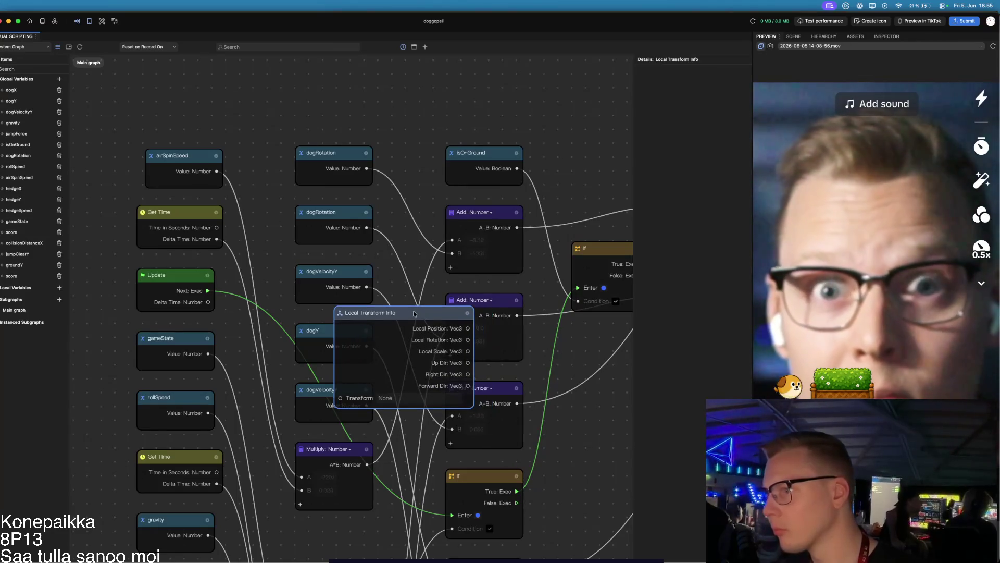
- Read the node's help card, close it, and search the node library for 'rotatio'
{"action": "mouse_move", "coordinate": [467, 313]}
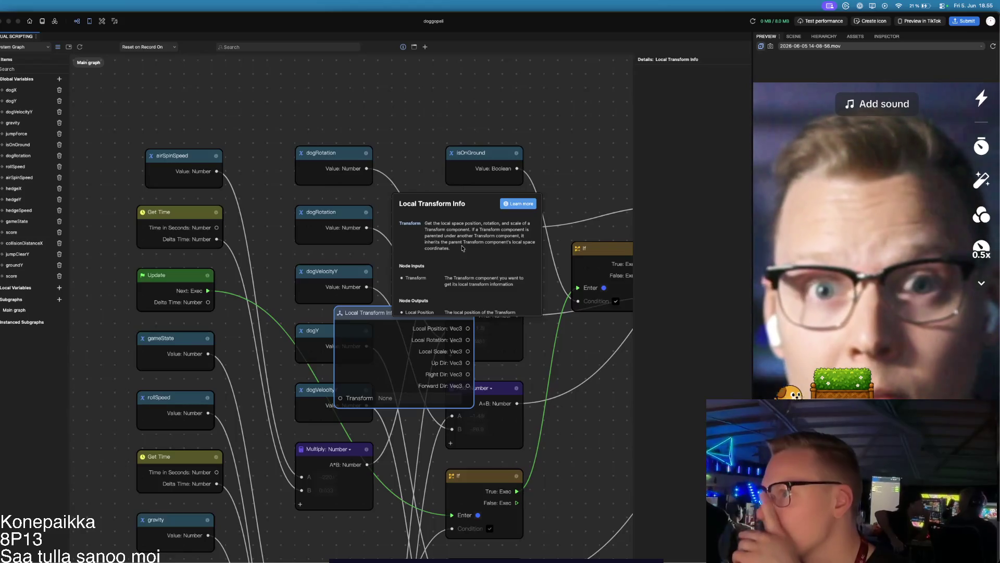
{"action": "scroll", "coordinate": [462, 249], "scroll_direction": "down", "scroll_amount": 2}
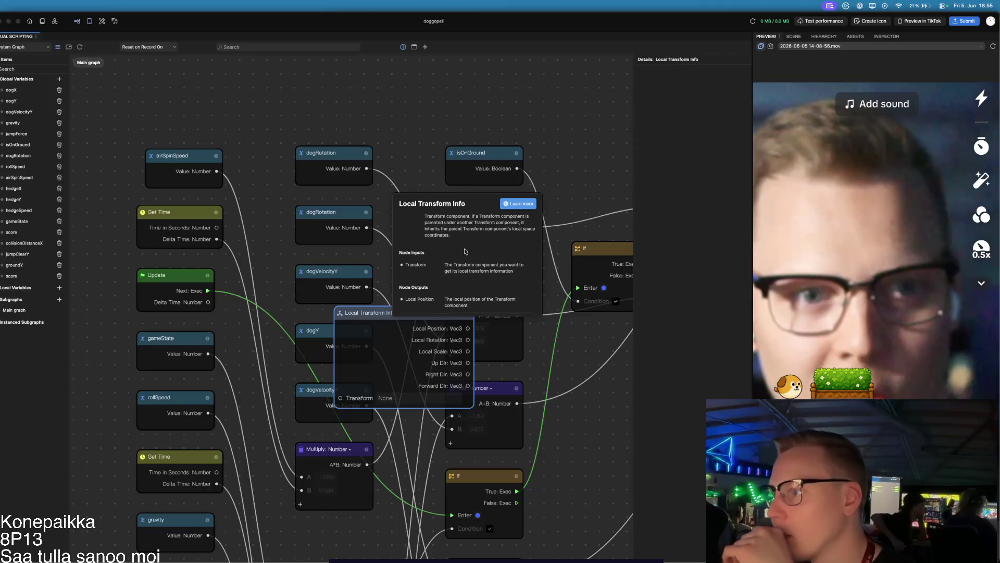
{"action": "scroll", "coordinate": [467, 254], "scroll_direction": "down", "scroll_amount": 5}
{"action": "left_click", "coordinate": [387, 315]}
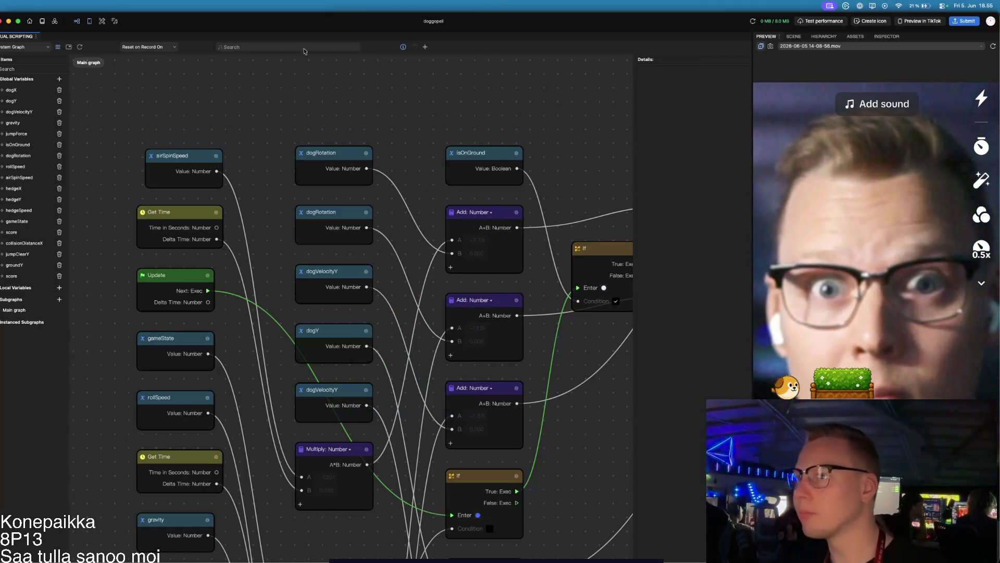
{"action": "left_click", "coordinate": [425, 46]}
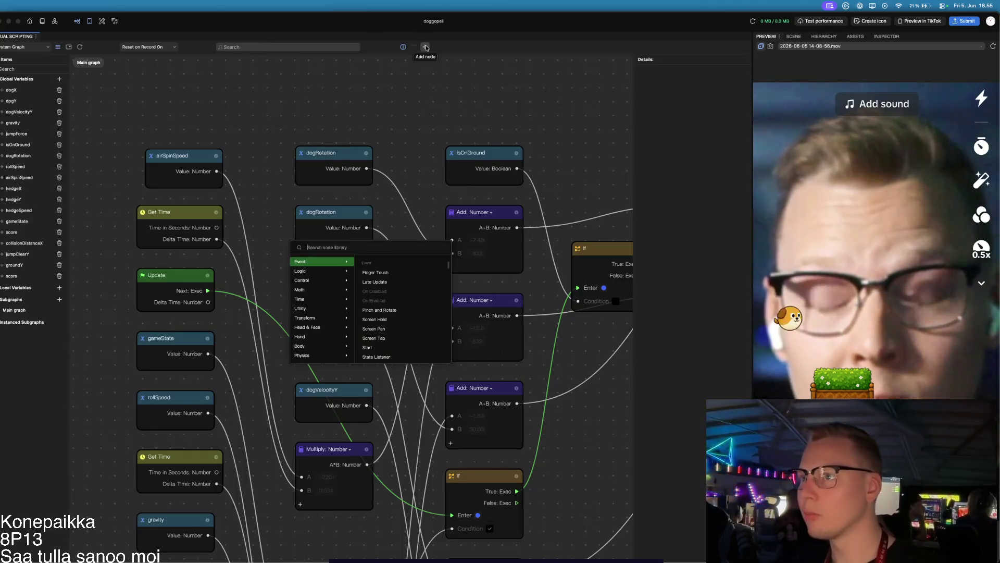
{"action": "type", "text": "rotatio"}
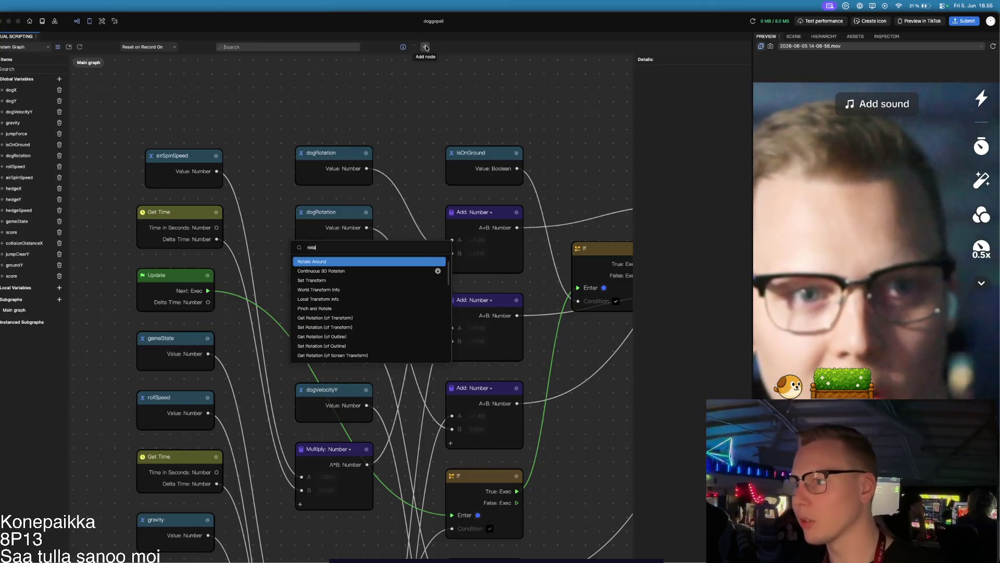
- Pick Set Transform from the 'rotatio' results, read its info help, and screenshot the node
{"action": "key", "text": "Down"}
{"action": "key", "text": "Down"}
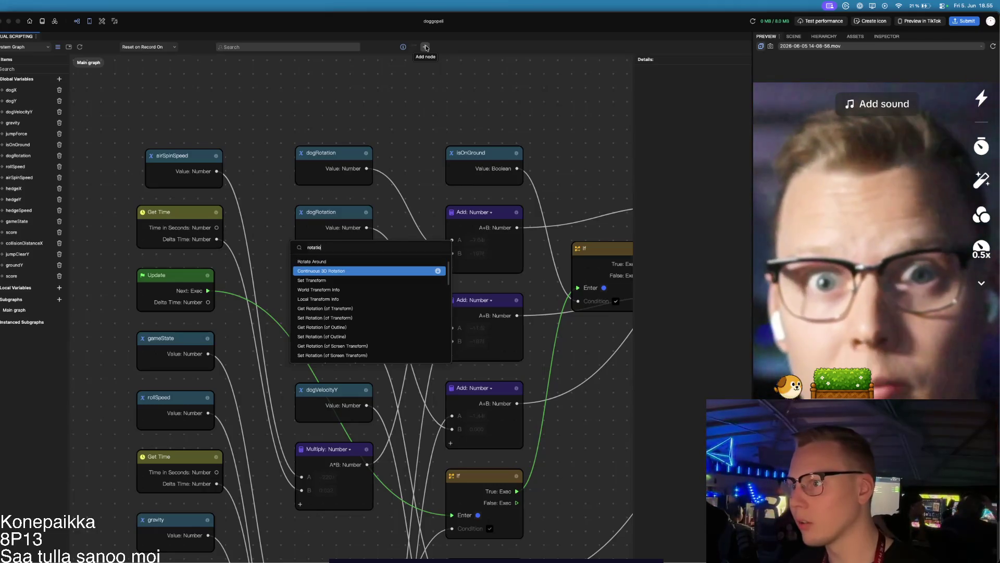
{"action": "key", "text": "Return"}
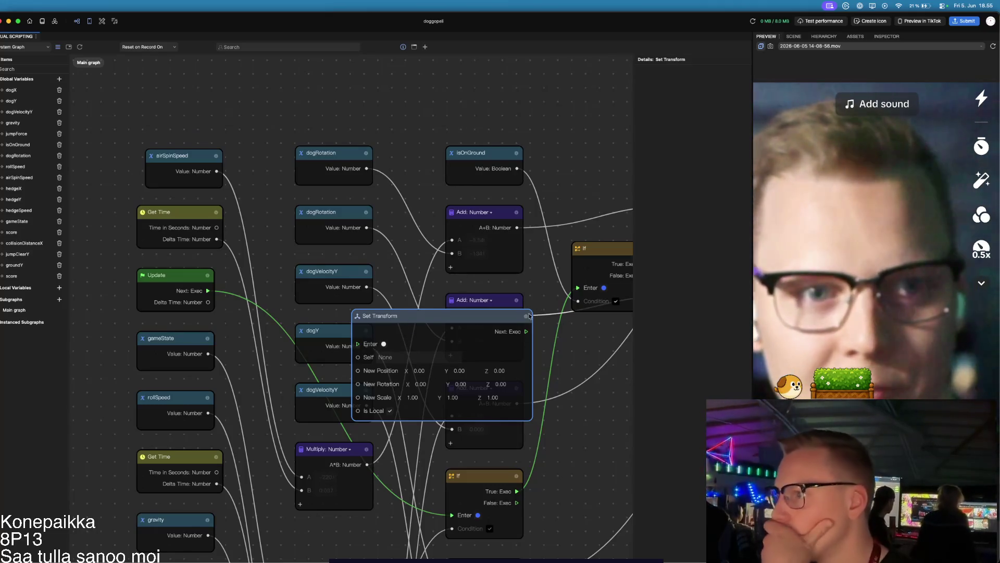
{"action": "mouse_move", "coordinate": [526, 317]}
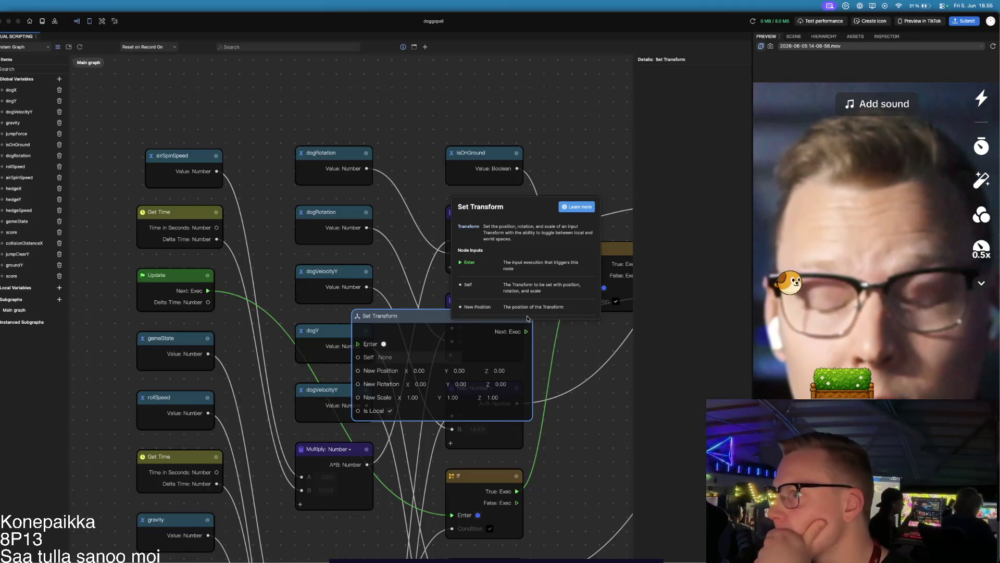
{"action": "scroll", "coordinate": [573, 348], "scroll_direction": "right", "scroll_amount": 3}
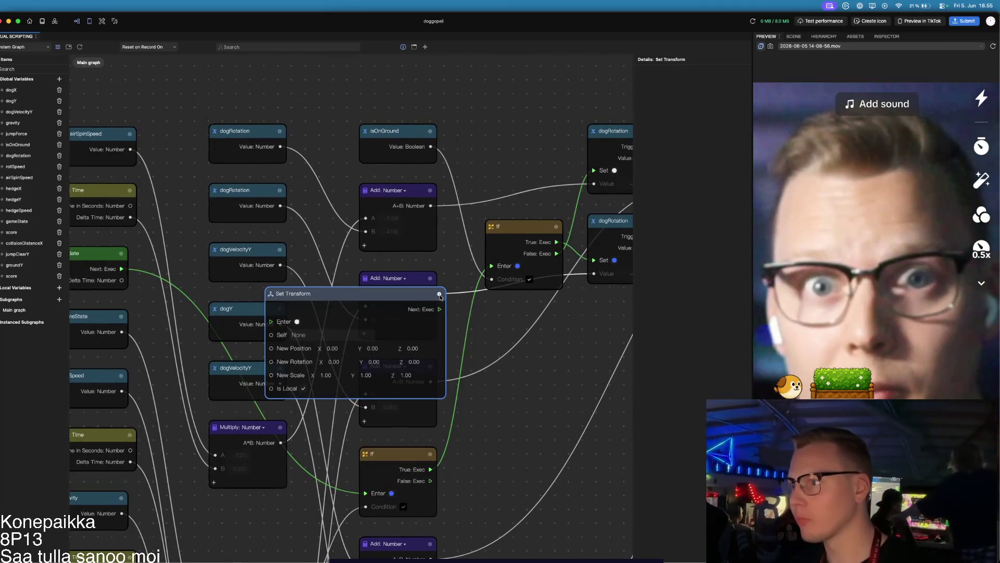
{"action": "mouse_move", "coordinate": [441, 296]}
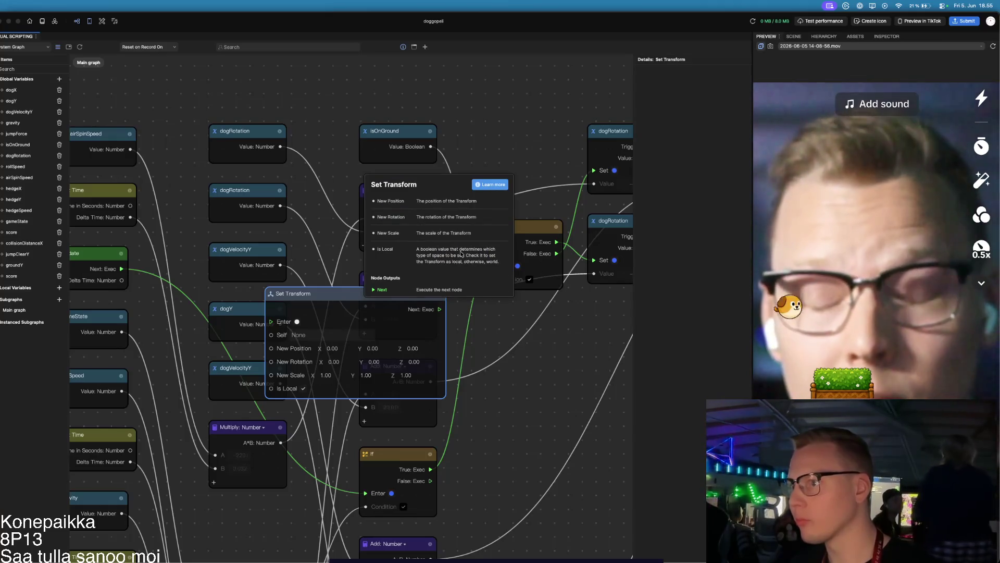
{"action": "scroll", "coordinate": [461, 255], "scroll_direction": "up", "scroll_amount": 5}
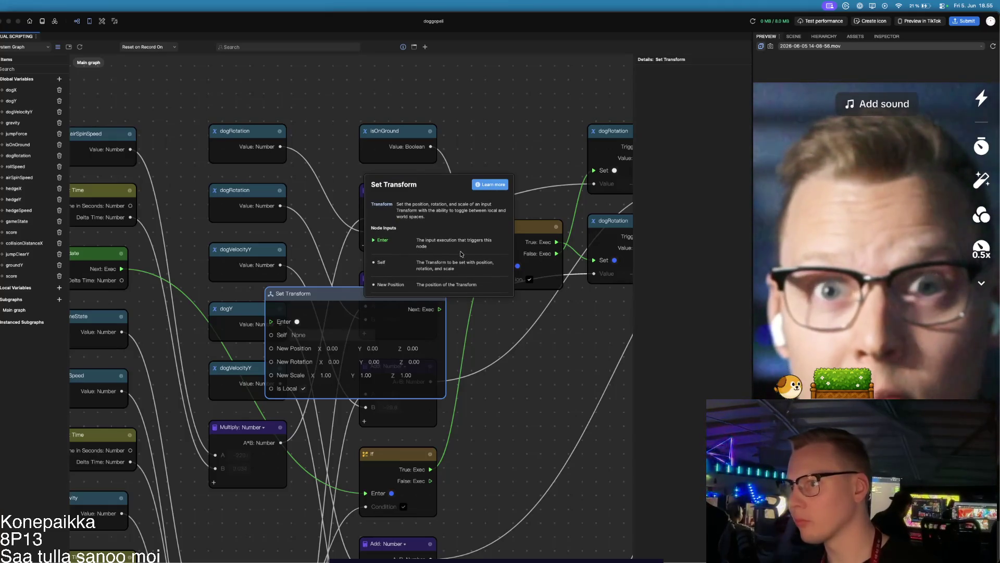
{"action": "scroll", "coordinate": [461, 254], "scroll_direction": "down", "scroll_amount": 2}
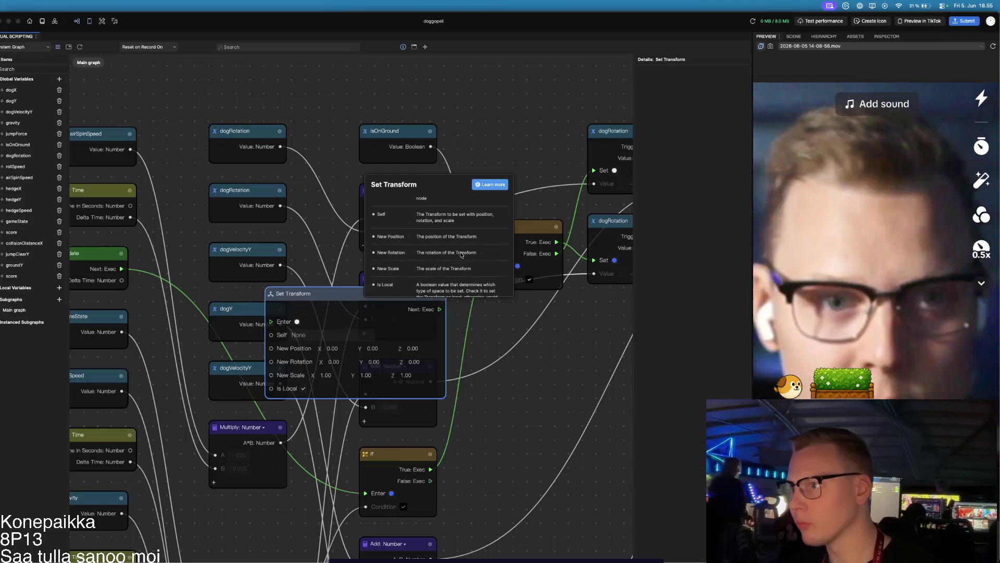
{"action": "scroll", "coordinate": [461, 254], "scroll_direction": "up", "scroll_amount": 2}
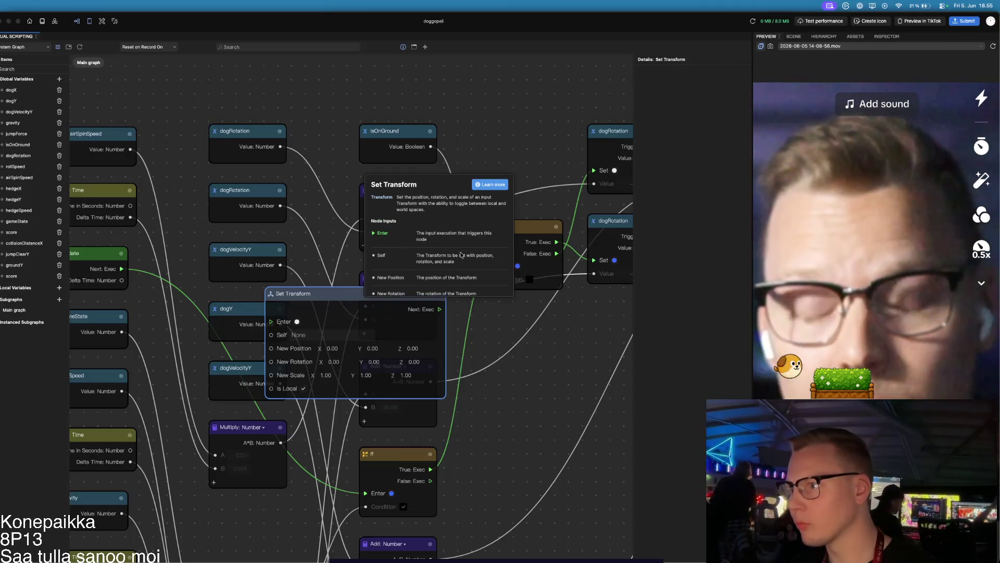
{"action": "scroll", "coordinate": [461, 254], "scroll_direction": "down", "scroll_amount": 1}
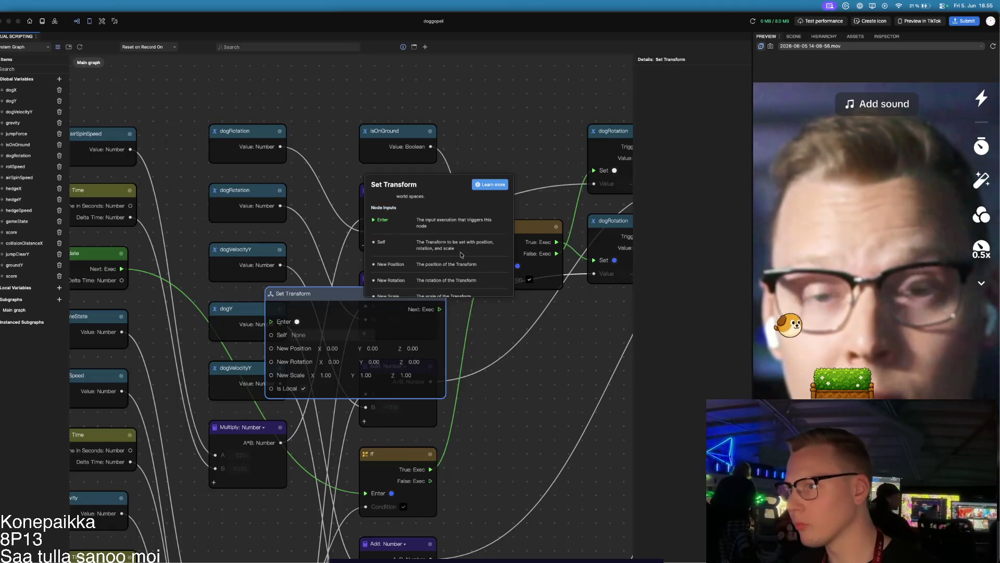
{"action": "scroll", "coordinate": [461, 254], "scroll_direction": "up", "scroll_amount": 1}
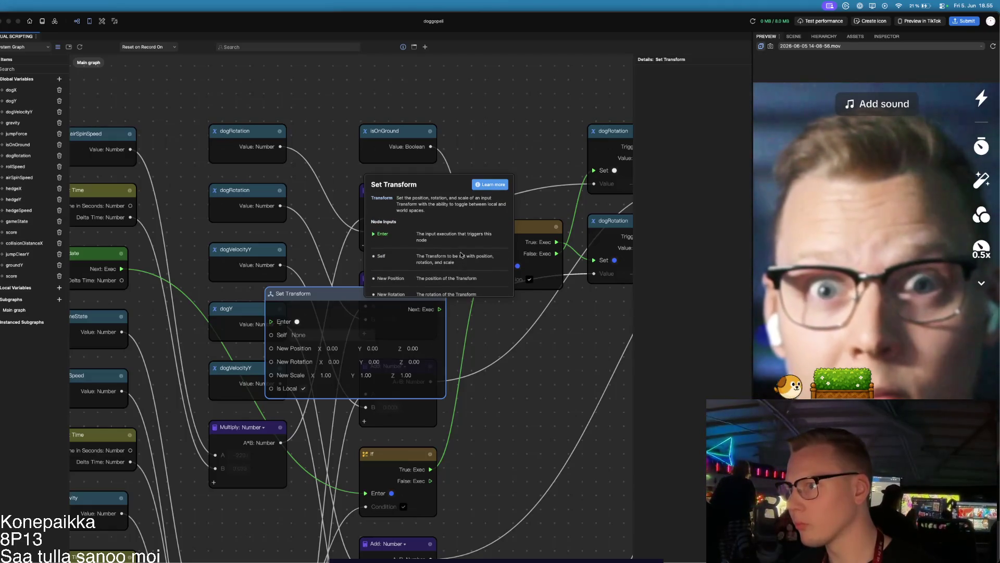
{"action": "key", "text": "super+shift+4"}
{"action": "mouse_move", "coordinate": [260, 168]}
{"action": "left_mouse_down"}
{"action": "mouse_move", "coordinate": [467, 335]}
{"action": "mouse_move", "coordinate": [523, 417]}
{"action": "mouse_move", "coordinate": [505, 397]}
{"action": "left_mouse_up"}
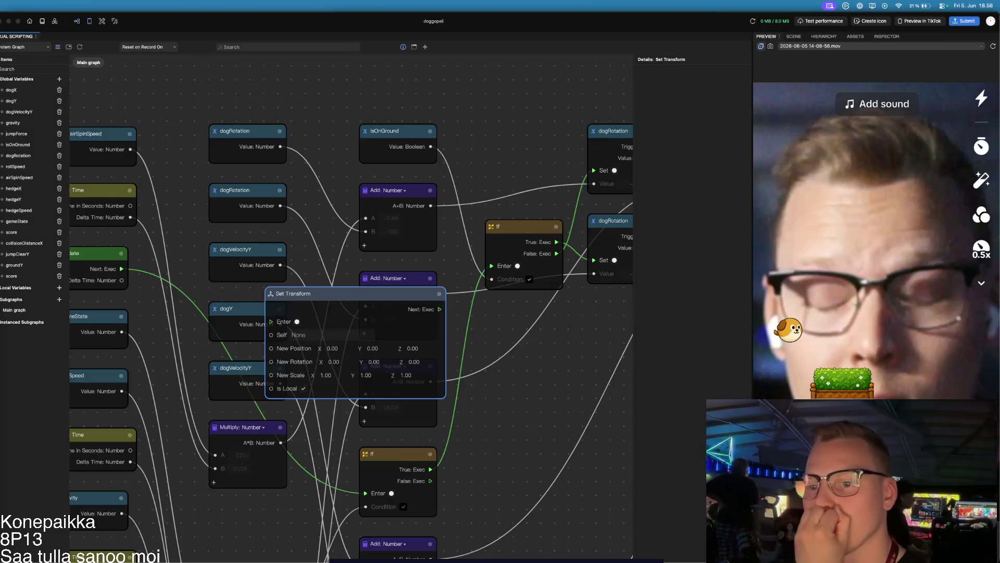
- Set the Set Transform node's target from Self to Doggo in the Scene picker
{"action": "left_click", "coordinate": [291, 339]}
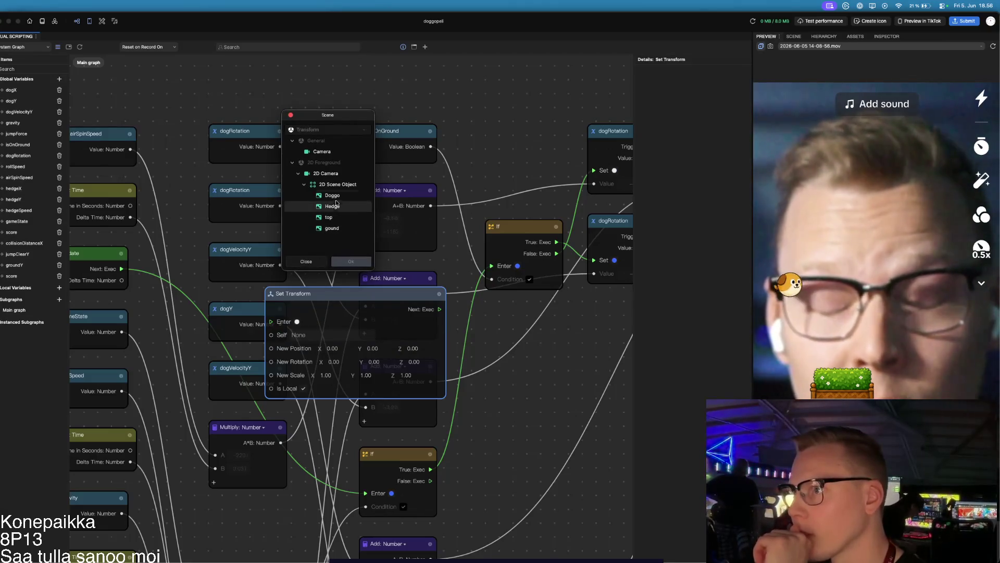
{"action": "left_click", "coordinate": [336, 196]}
{"action": "left_click", "coordinate": [351, 261]}
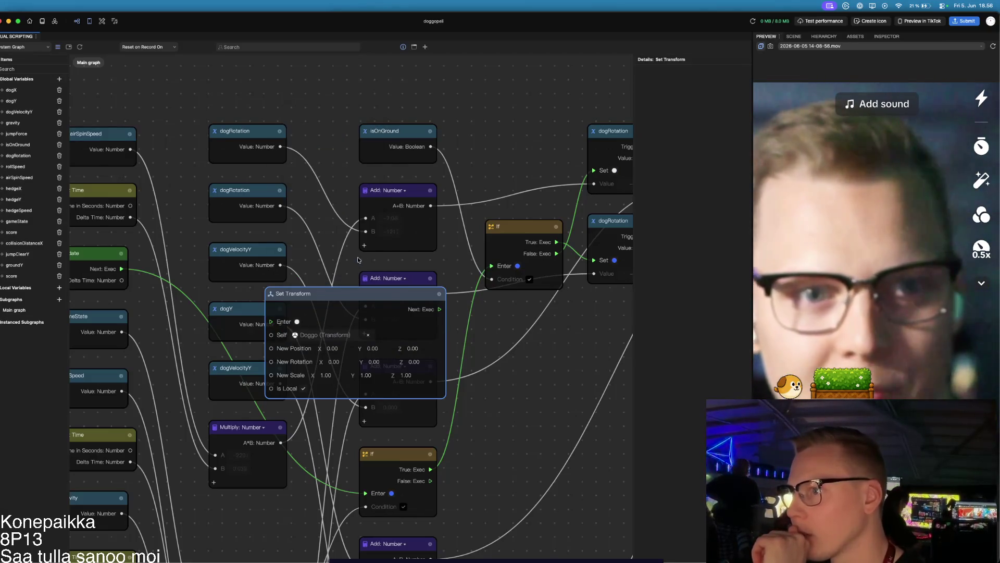
{"action": "scroll", "coordinate": [370, 302], "scroll_direction": "right", "scroll_amount": 4}
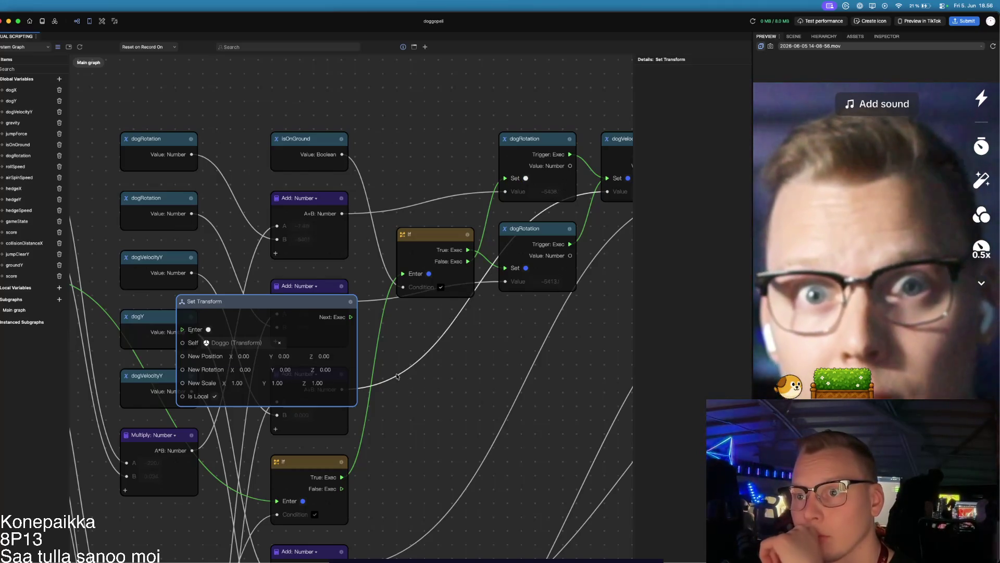
- Spread the dogVelocityY and dogY setters apart and place Set Transform above the gap
{"action": "scroll", "coordinate": [395, 375], "scroll_direction": "down", "scroll_amount": 3}
{"action": "scroll", "coordinate": [394, 376], "scroll_direction": "down", "scroll_amount": 2}
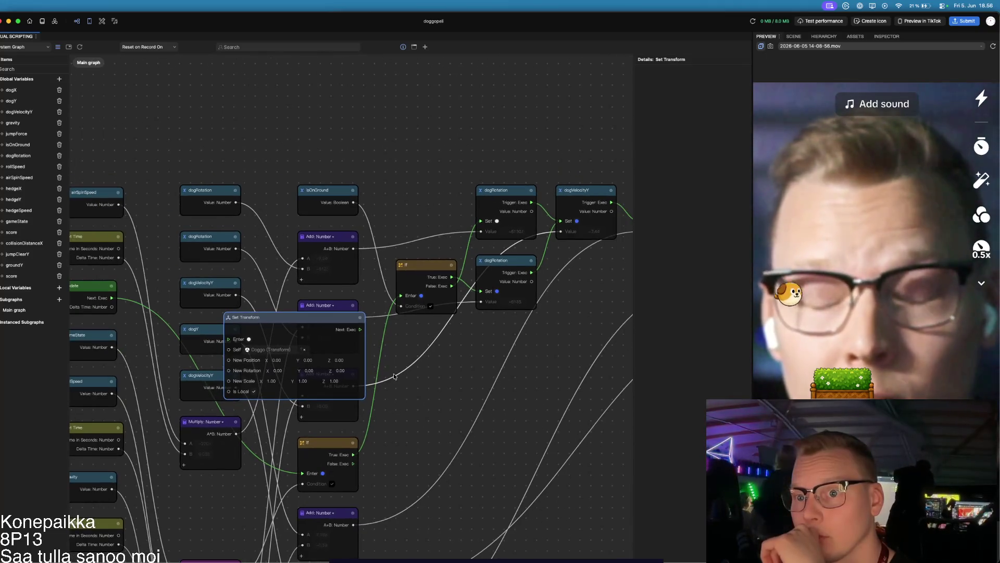
{"action": "scroll", "coordinate": [363, 384], "scroll_direction": "down", "scroll_amount": 2}
{"action": "left_click_drag", "start_coordinate": [363, 384], "coordinate": [326, 391]}
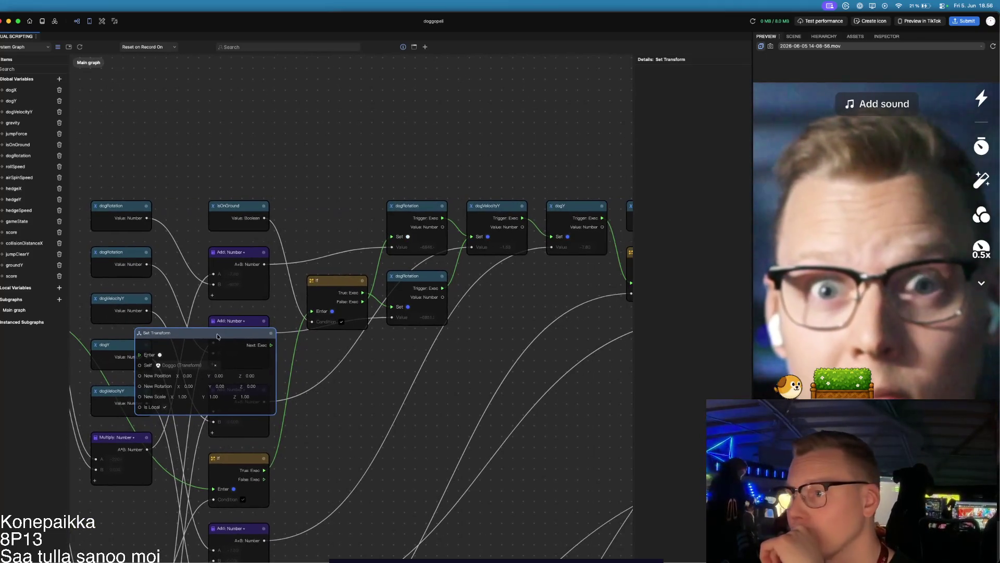
{"action": "left_click_drag", "start_coordinate": [216, 337], "coordinate": [491, 324]}
{"action": "left_click_drag", "start_coordinate": [564, 279], "coordinate": [254, 287]}
{"action": "mouse_move", "coordinate": [197, 338]}
{"action": "left_mouse_down"}
{"action": "mouse_move", "coordinate": [295, 357]}
{"action": "mouse_move", "coordinate": [260, 162]}
{"action": "mouse_move", "coordinate": [219, 130]}
{"action": "mouse_move", "coordinate": [257, 360]}
{"action": "mouse_move", "coordinate": [292, 424]}
{"action": "mouse_move", "coordinate": [344, 438]}
{"action": "mouse_move", "coordinate": [437, 433]}
{"action": "mouse_move", "coordinate": [288, 435]}
{"action": "left_mouse_up"}
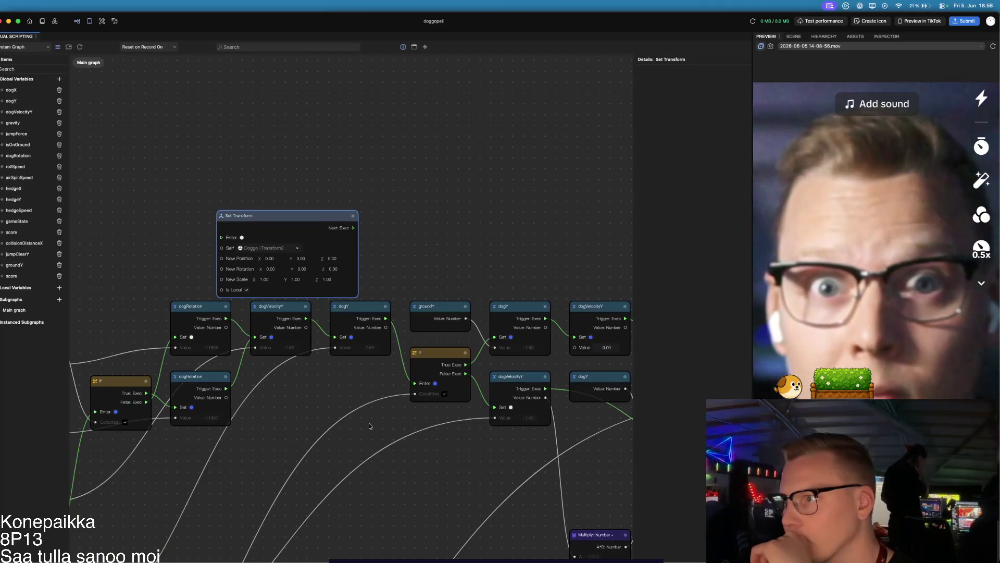
{"action": "mouse_move", "coordinate": [206, 308]}
{"action": "left_mouse_down"}
{"action": "mouse_move", "coordinate": [162, 303]}
{"action": "mouse_move", "coordinate": [162, 291]}
{"action": "mouse_move", "coordinate": [191, 303]}
{"action": "left_mouse_up"}
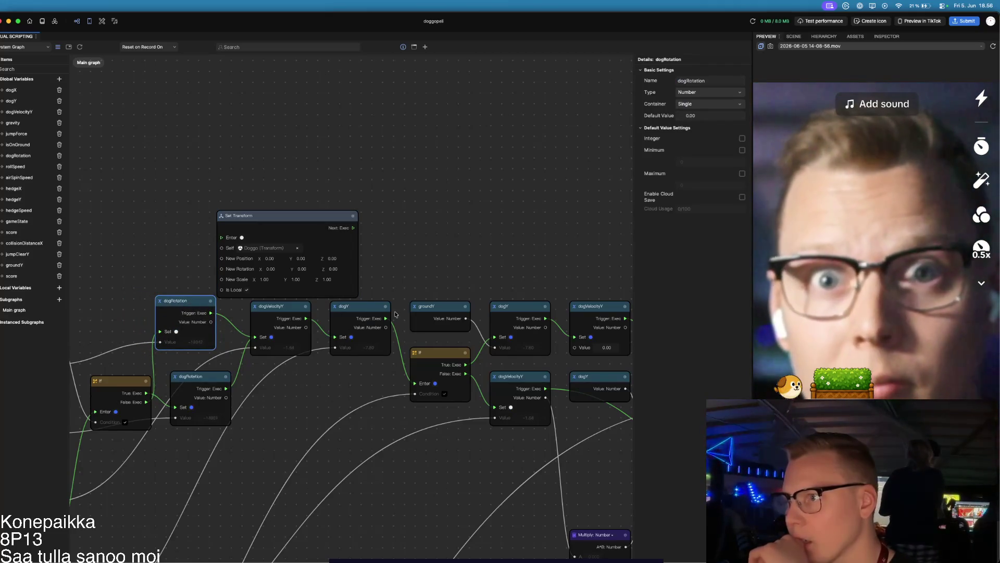
{"action": "left_click_drag", "start_coordinate": [291, 310], "coordinate": [282, 310]}
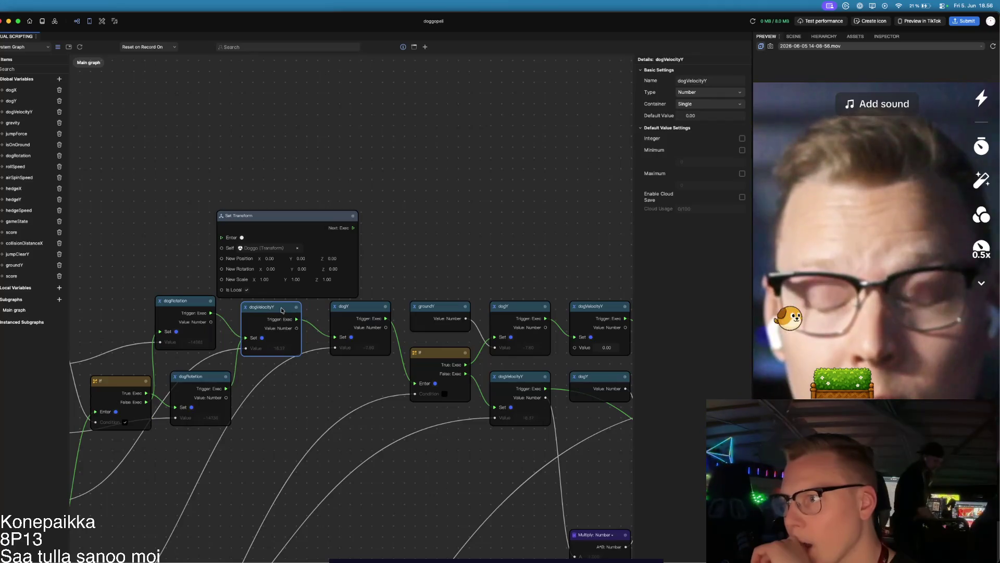
{"action": "left_click_drag", "start_coordinate": [365, 309], "coordinate": [379, 307]}
{"action": "left_click_drag", "start_coordinate": [298, 233], "coordinate": [357, 199]}
- Wire dogVelocityY's Next Exec to Set Transform's Enter, and Set Transform's Next Exec to dogY's Set
{"action": "left_click", "coordinate": [337, 314]}
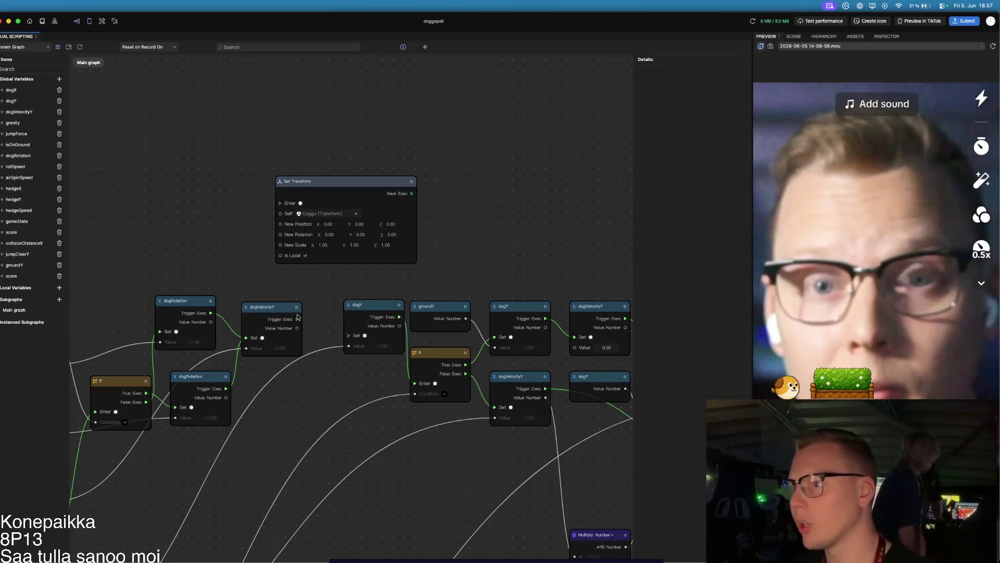
{"action": "left_click_drag", "start_coordinate": [297, 319], "coordinate": [273, 204]}
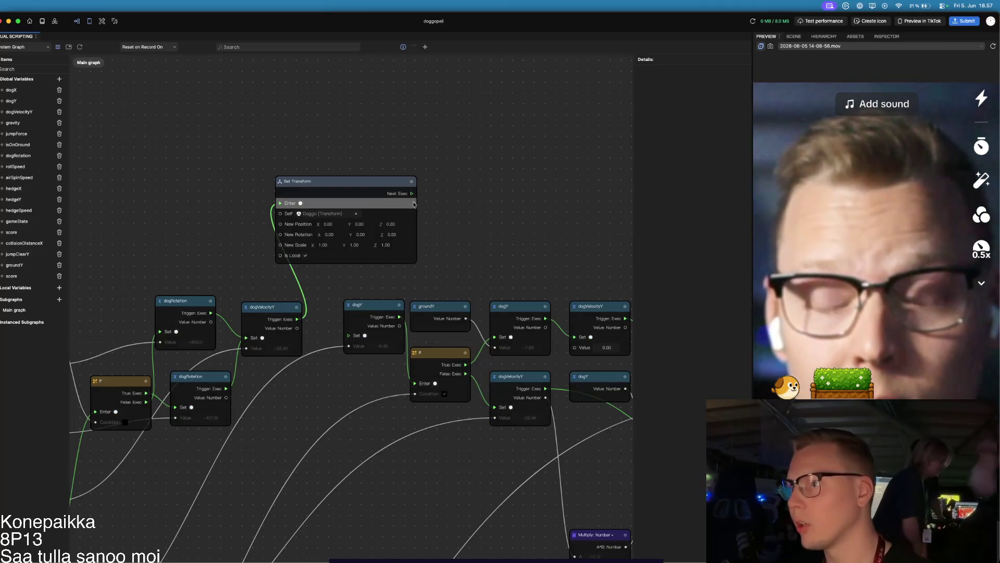
{"action": "mouse_move", "coordinate": [412, 194]}
{"action": "left_mouse_down"}
{"action": "mouse_move", "coordinate": [435, 234]}
{"action": "mouse_move", "coordinate": [336, 336]}
{"action": "mouse_move", "coordinate": [348, 333]}
{"action": "left_mouse_up"}
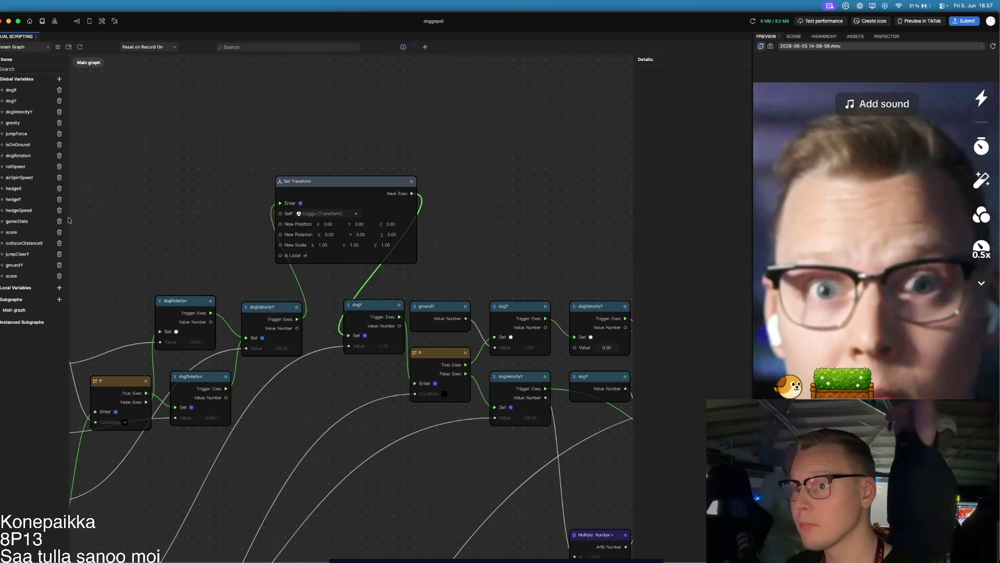
{"action": "left_click", "coordinate": [17, 166]}
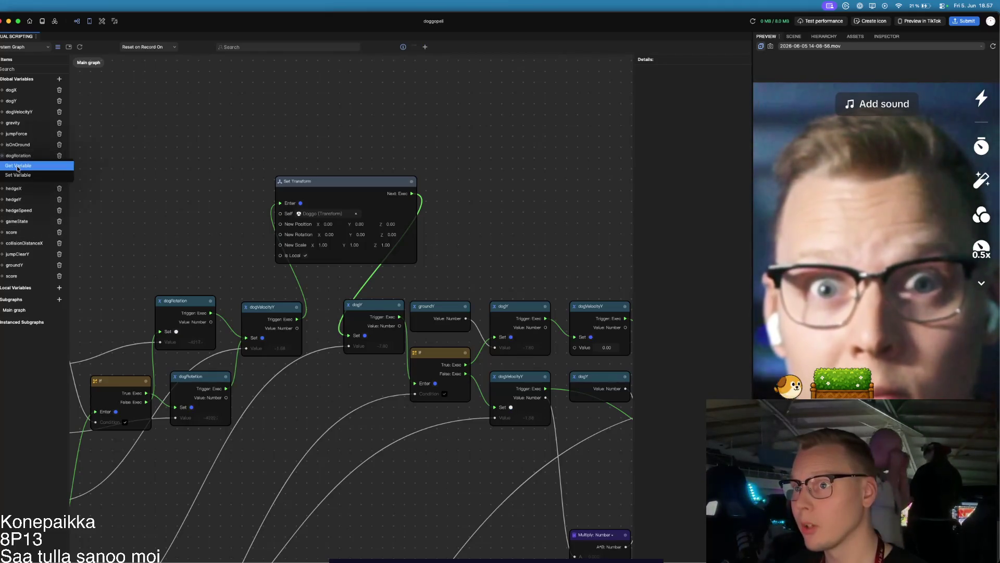
- Add a Get dogRotation node, link its Value to New Rotation via an auto-inserted Data Convert, and arrange both
{"action": "left_click", "coordinate": [18, 166]}
{"action": "mouse_move", "coordinate": [384, 318]}
{"action": "left_mouse_down"}
{"action": "mouse_move", "coordinate": [167, 198]}
{"action": "mouse_move", "coordinate": [271, 249]}
{"action": "mouse_move", "coordinate": [274, 209]}
{"action": "mouse_move", "coordinate": [283, 247]}
{"action": "left_mouse_up"}
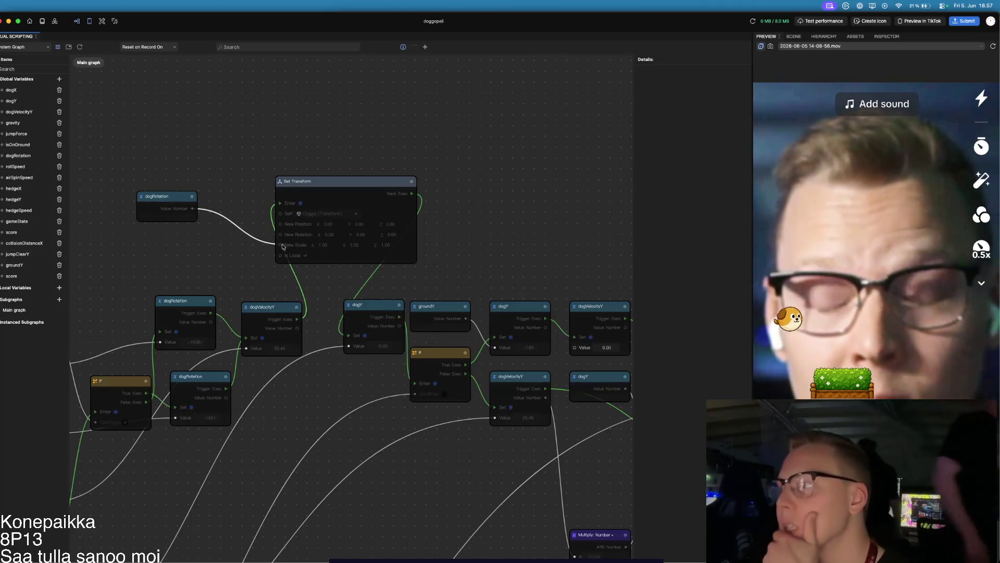
{"action": "left_click_drag", "start_coordinate": [283, 246], "coordinate": [280, 237]}
{"action": "left_click_drag", "start_coordinate": [261, 294], "coordinate": [232, 228]}
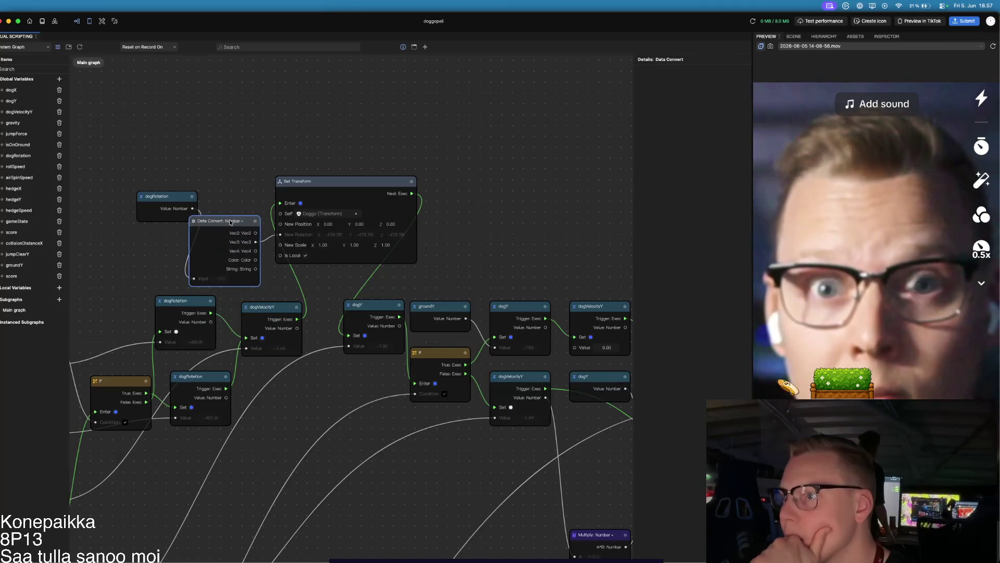
{"action": "left_click_drag", "start_coordinate": [170, 196], "coordinate": [132, 164]}
{"action": "left_click_drag", "start_coordinate": [227, 223], "coordinate": [211, 183]}
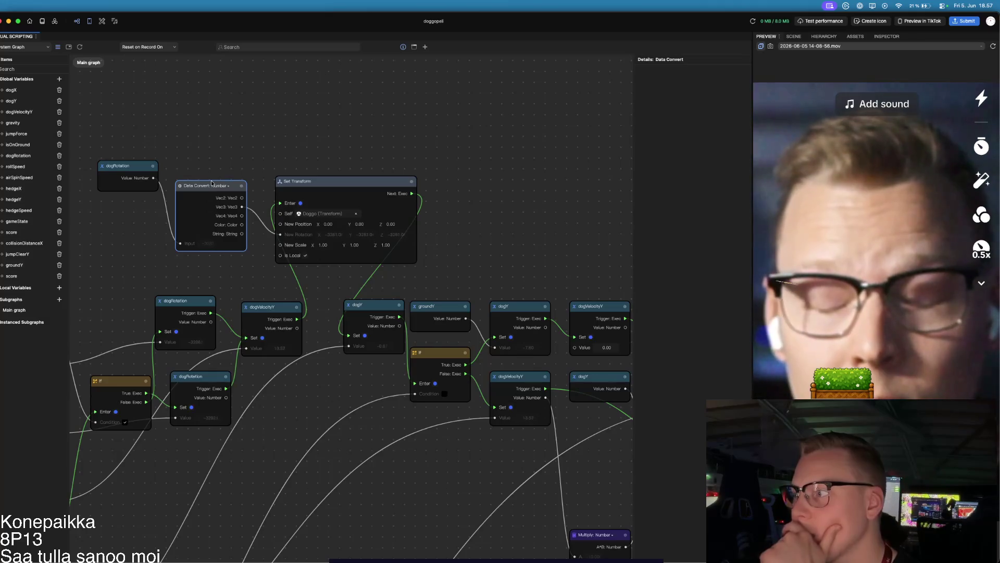
{"action": "scroll", "coordinate": [372, 404], "scroll_direction": "right", "scroll_amount": 4}
{"action": "scroll", "coordinate": [371, 404], "scroll_direction": "down", "scroll_amount": 3}
{"action": "scroll", "coordinate": [371, 404], "scroll_direction": "down", "scroll_amount": 3}
- Copy an existing Combine Vec3 node and delete the Data Convert node
{"action": "scroll", "coordinate": [372, 404], "scroll_direction": "right", "scroll_amount": 4}
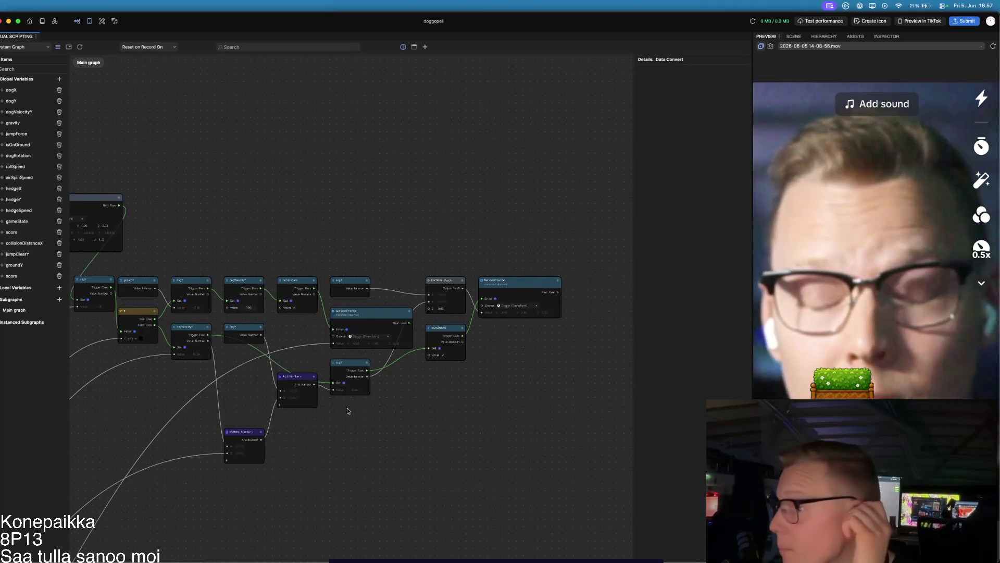
{"action": "scroll", "coordinate": [374, 408], "scroll_direction": "up", "scroll_amount": 4}
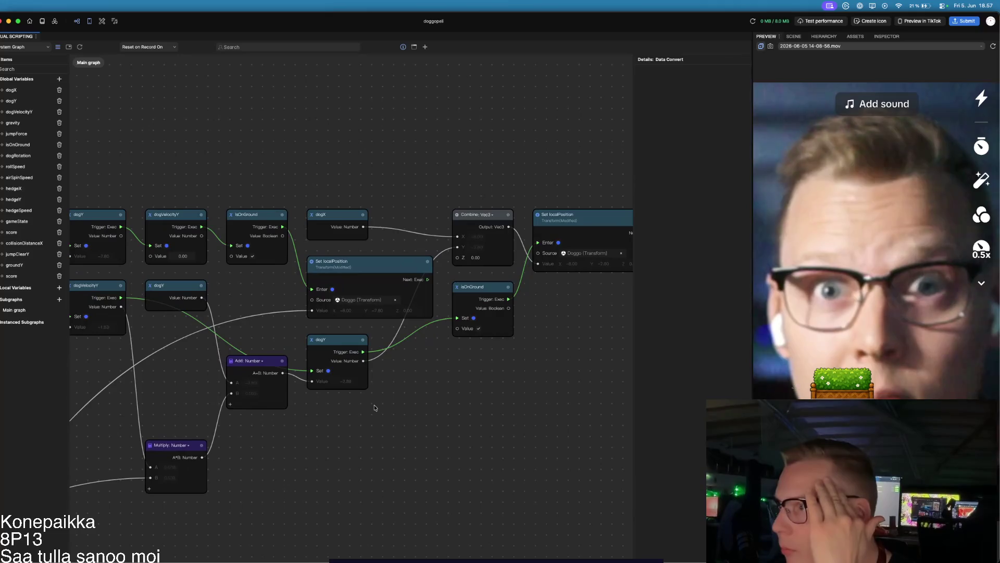
{"action": "left_click", "coordinate": [499, 213]}
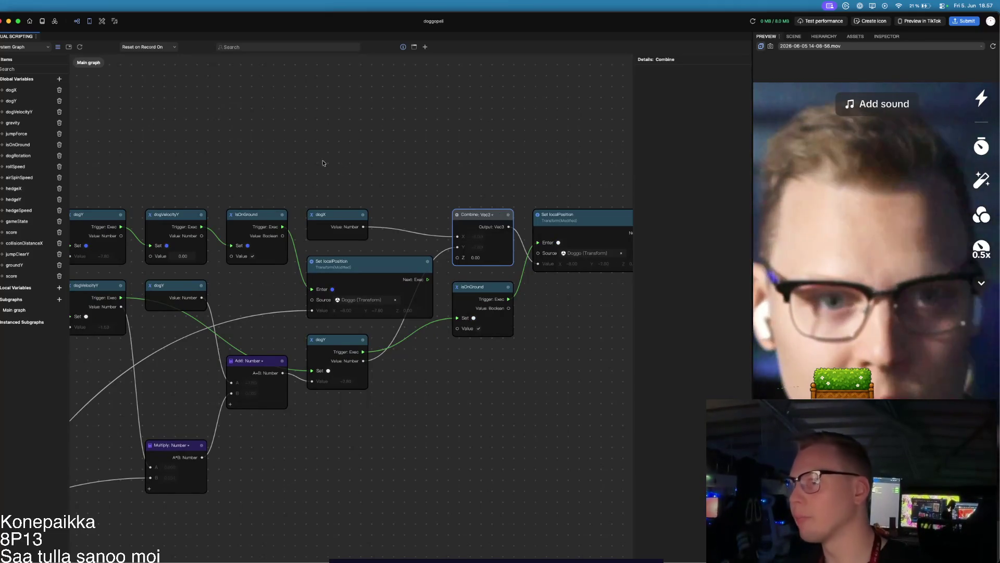
{"action": "left_click_drag", "start_coordinate": [357, 176], "coordinate": [466, 277]}
{"action": "mouse_move", "coordinate": [167, 179]}
{"action": "left_mouse_down"}
{"action": "mouse_move", "coordinate": [331, 272]}
{"action": "mouse_move", "coordinate": [483, 287]}
{"action": "left_mouse_up"}
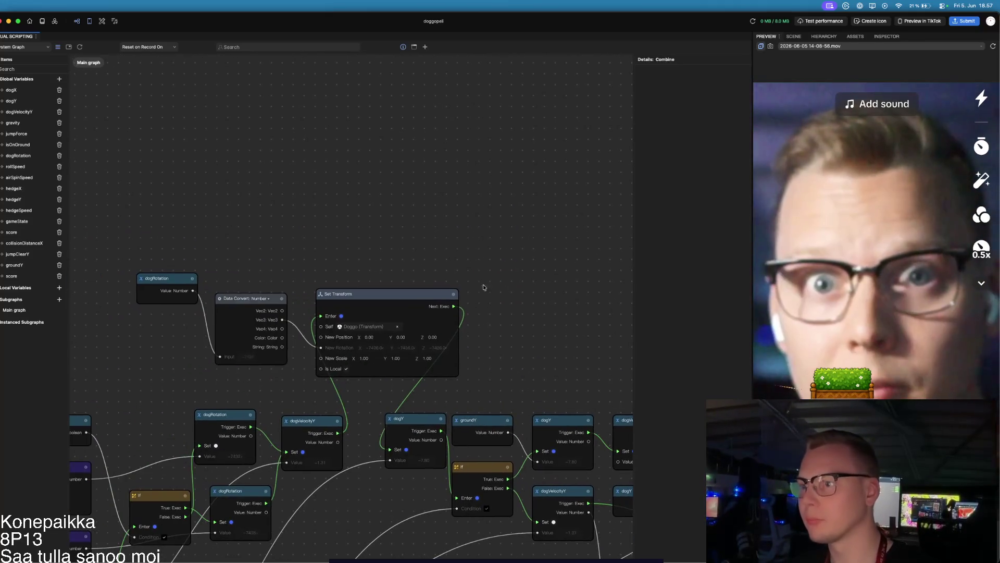
{"action": "left_click", "coordinate": [255, 303]}
{"action": "key", "text": "Delete"}
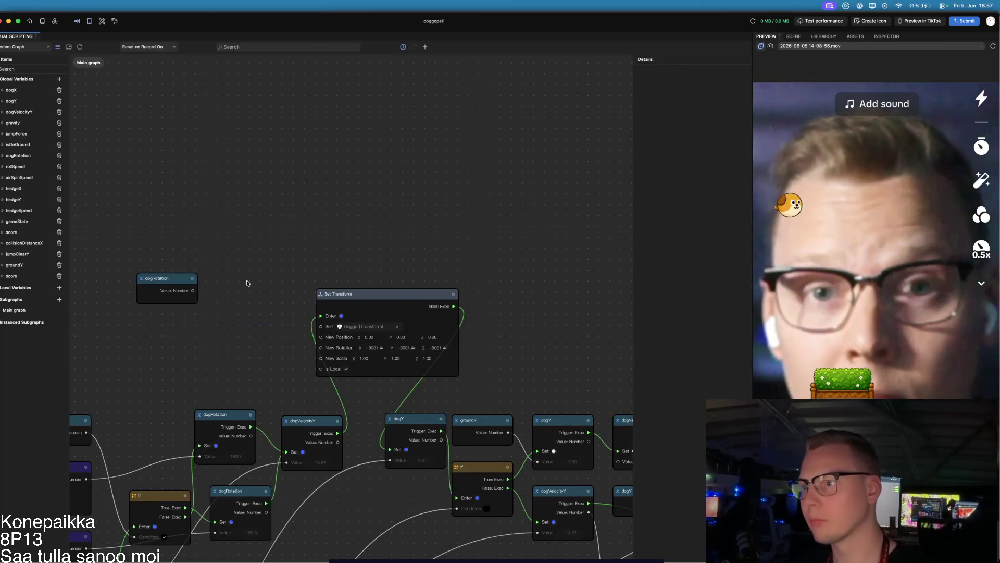
- Paste the Combine Vec3 before Set Transform, set X to 0, and connect its Output to New Rotation
{"action": "key", "text": "super+v"}
{"action": "mouse_move", "coordinate": [247, 287]}
{"action": "left_mouse_down"}
{"action": "mouse_move", "coordinate": [213, 298]}
{"action": "mouse_move", "coordinate": [214, 339]}
{"action": "left_mouse_up"}
{"action": "left_click", "coordinate": [234, 317]}
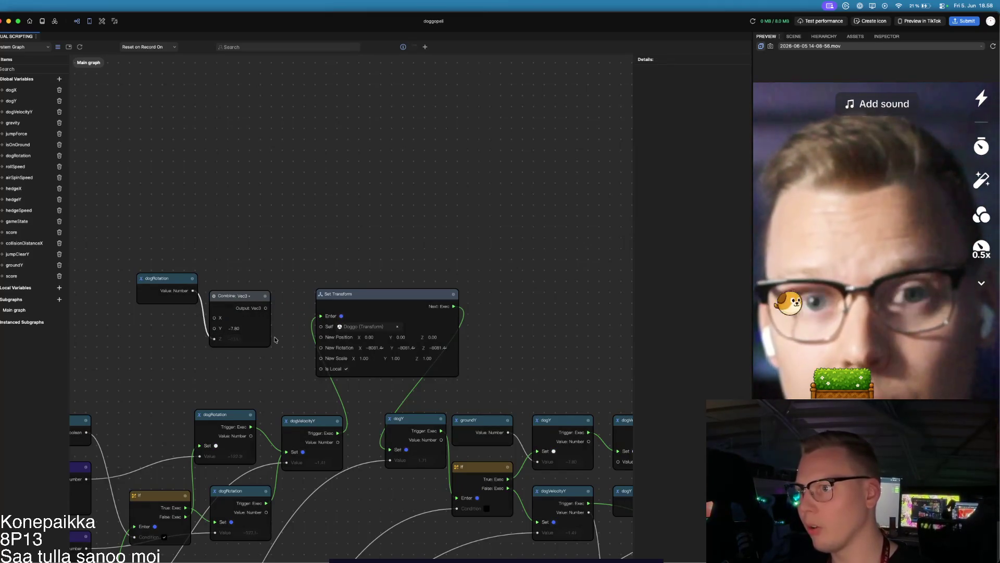
{"action": "type", "text": "0.00"}
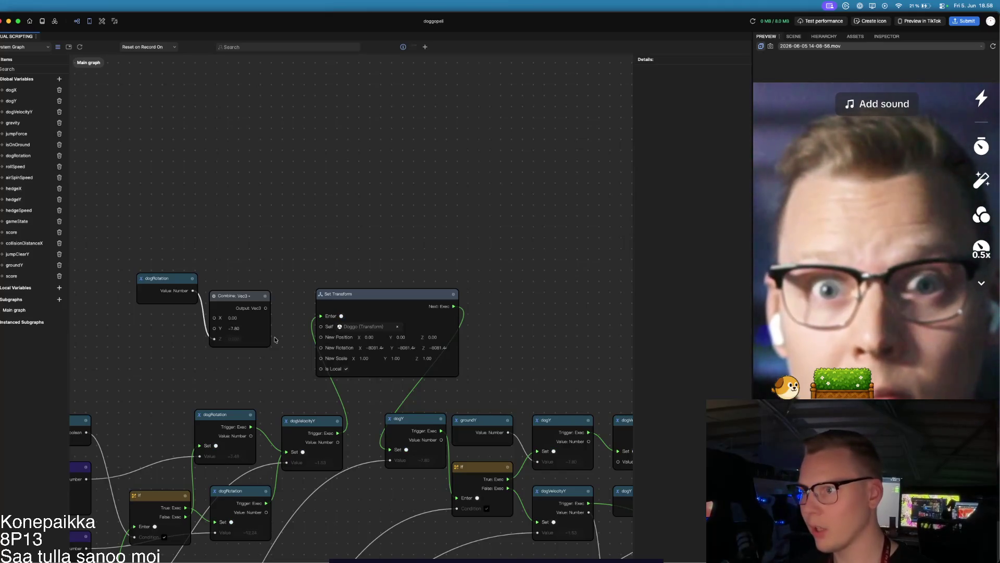
{"action": "mouse_move", "coordinate": [265, 308]}
{"action": "left_mouse_down"}
{"action": "mouse_move", "coordinate": [309, 322]}
{"action": "mouse_move", "coordinate": [308, 351]}
{"action": "left_mouse_up"}
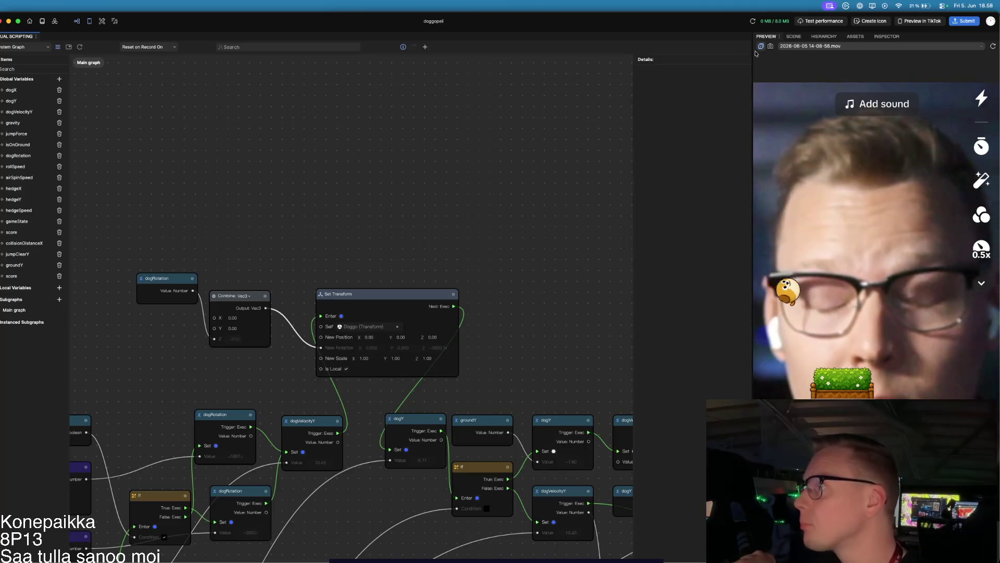
{"action": "left_click", "coordinate": [793, 37]}
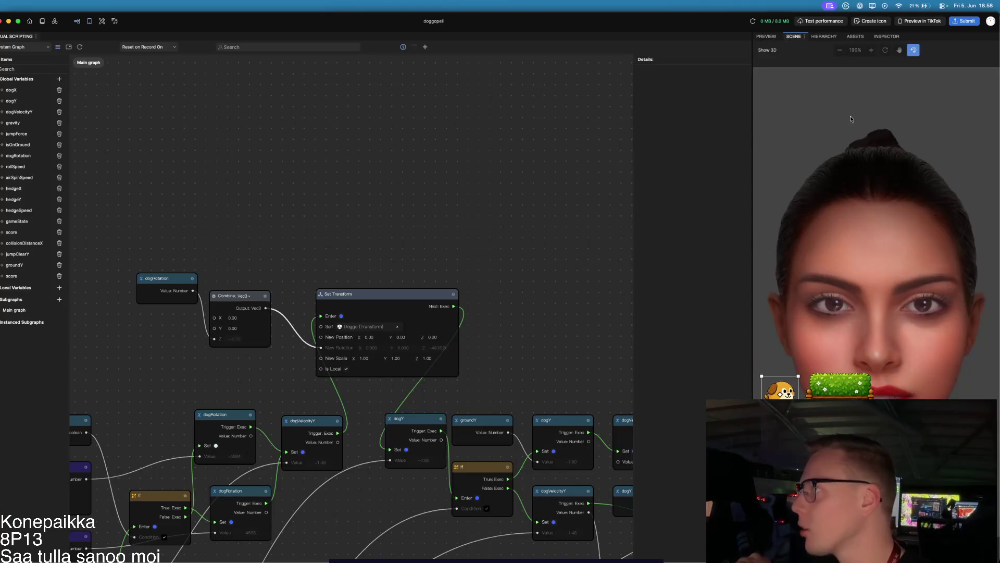
{"action": "left_click", "coordinate": [855, 37]}
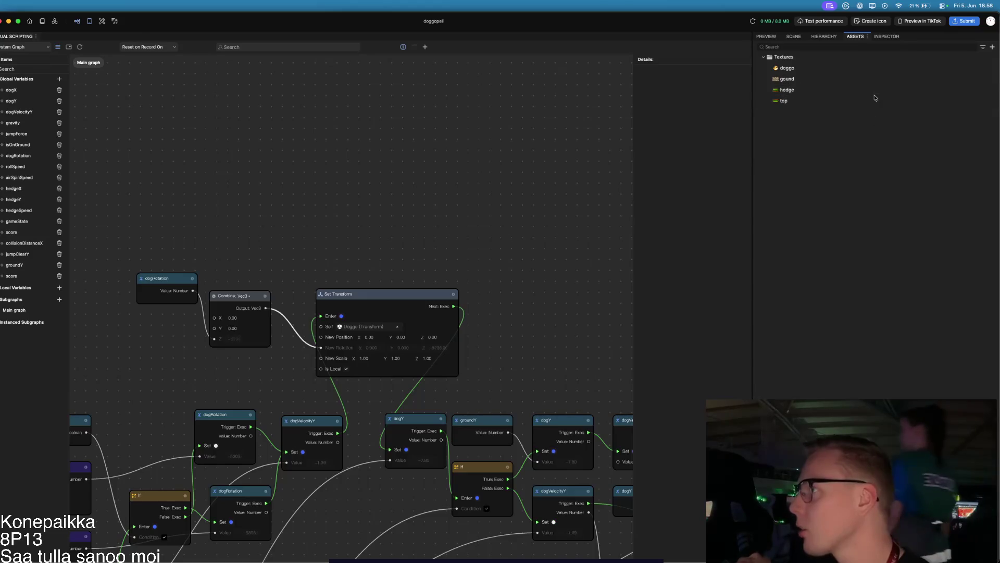
{"action": "left_click", "coordinate": [938, 80]}
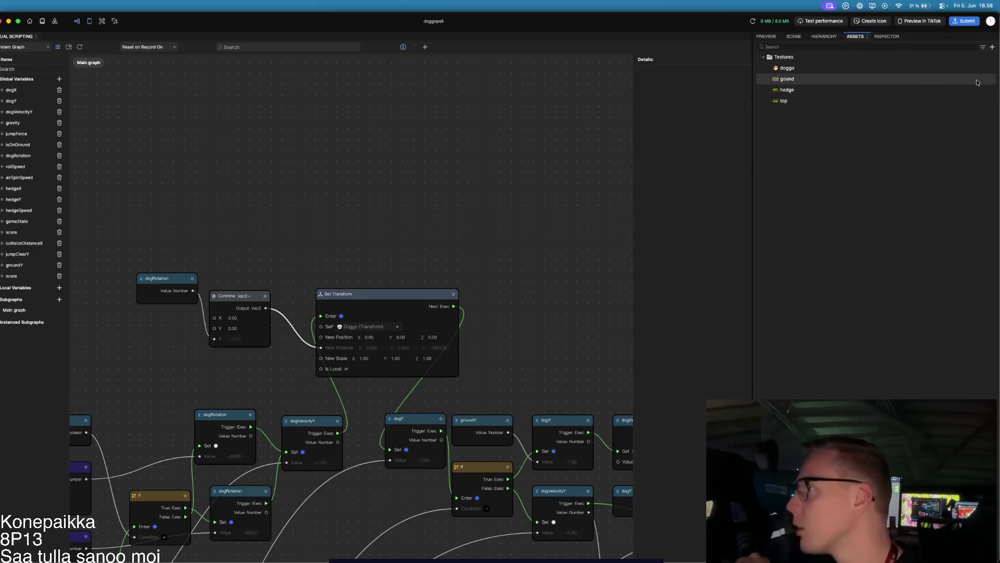
{"action": "left_click", "coordinate": [890, 37]}
{"action": "left_click", "coordinate": [822, 38]}
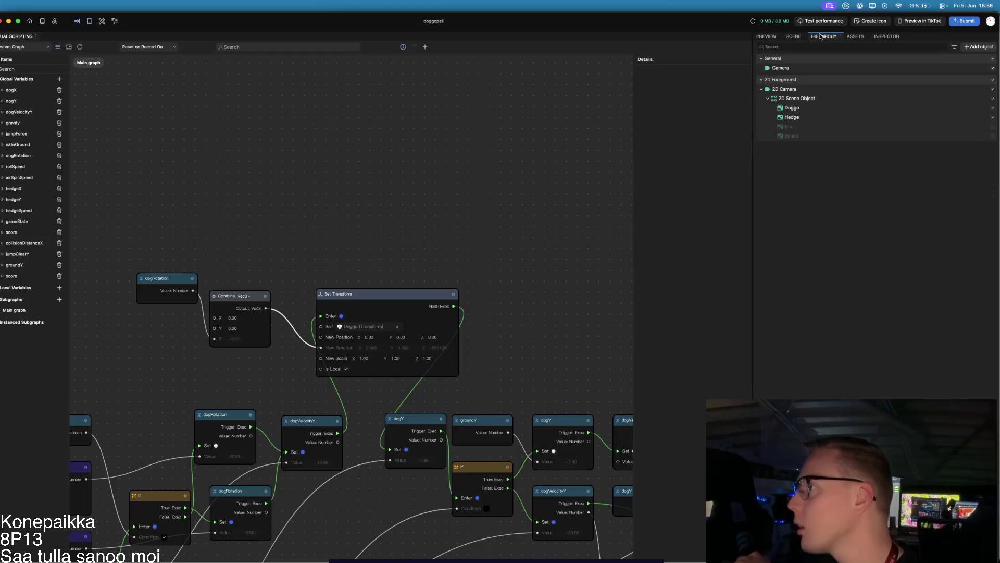
{"action": "left_click", "coordinate": [994, 137]}
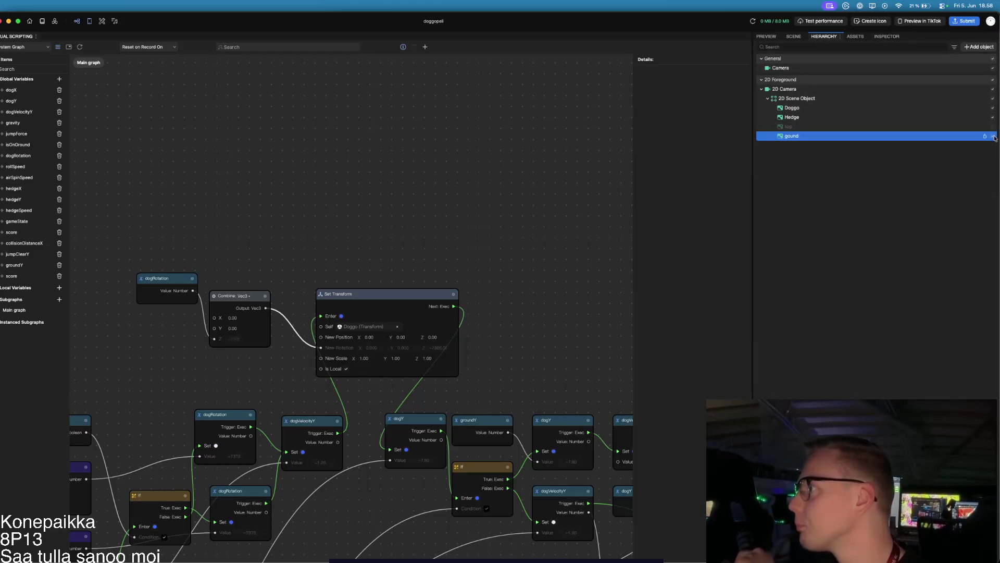
{"action": "left_click", "coordinate": [767, 36]}
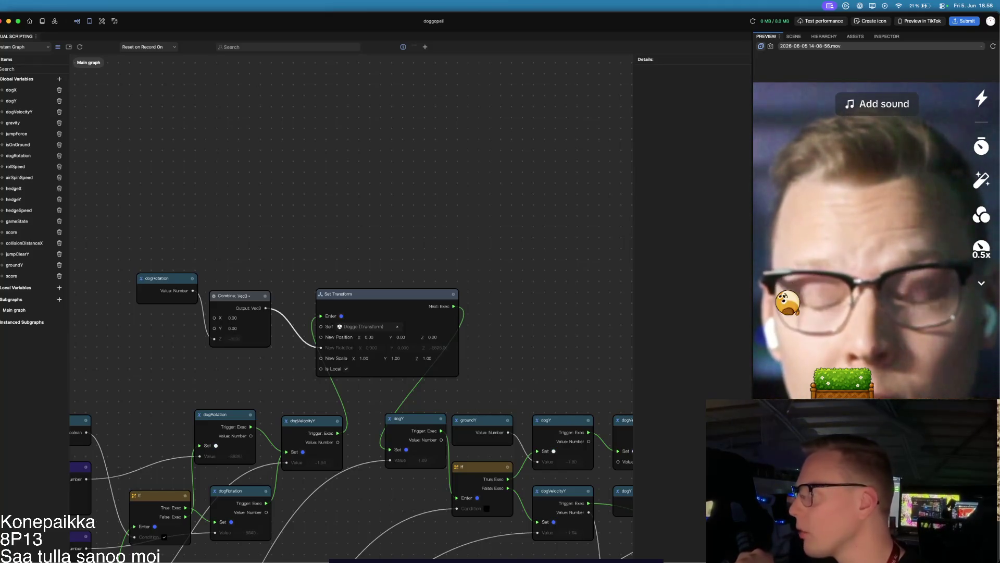
{"action": "left_click", "coordinate": [793, 36]}
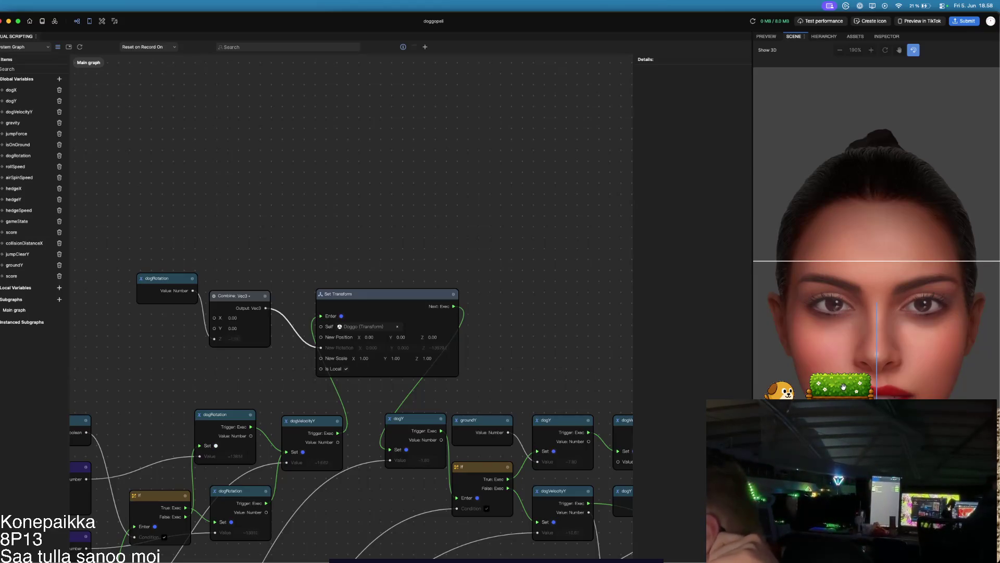
{"action": "left_click", "coordinate": [765, 36]}
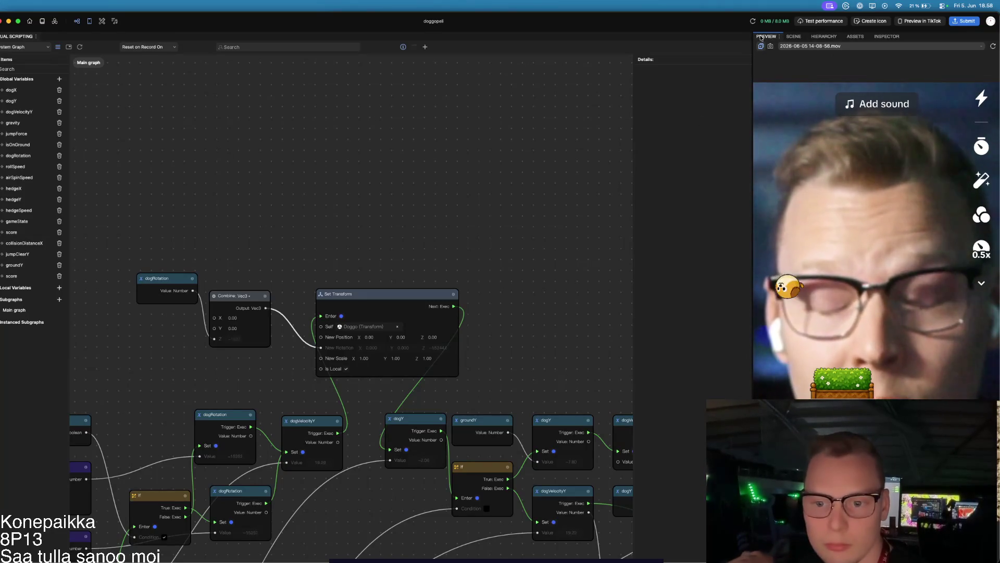